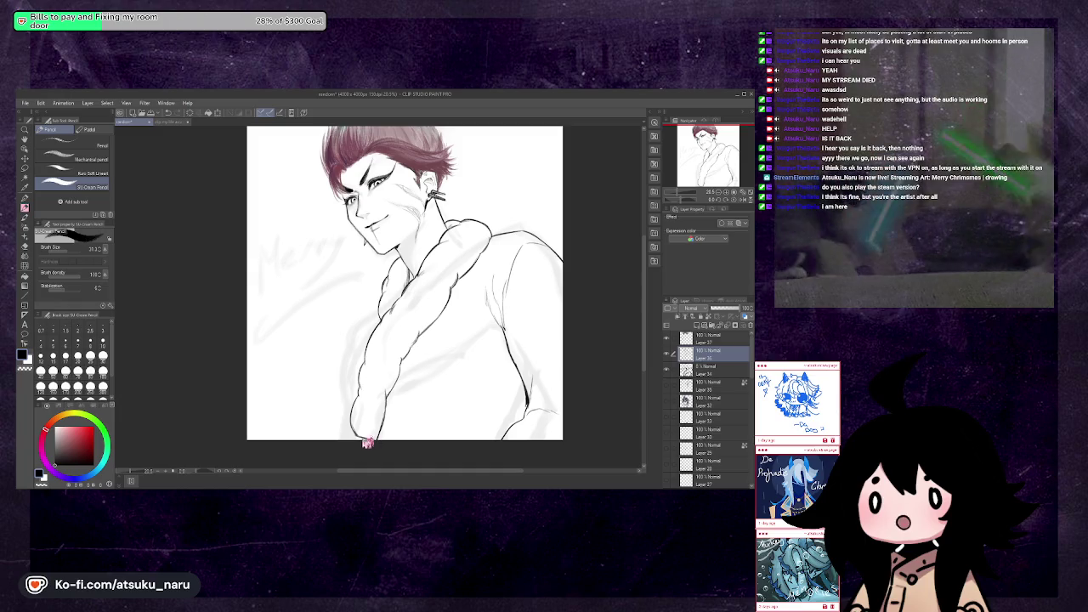
Extend the robe's lower-left outline to the canvas bottom, checking it in mirrored view
key("h")
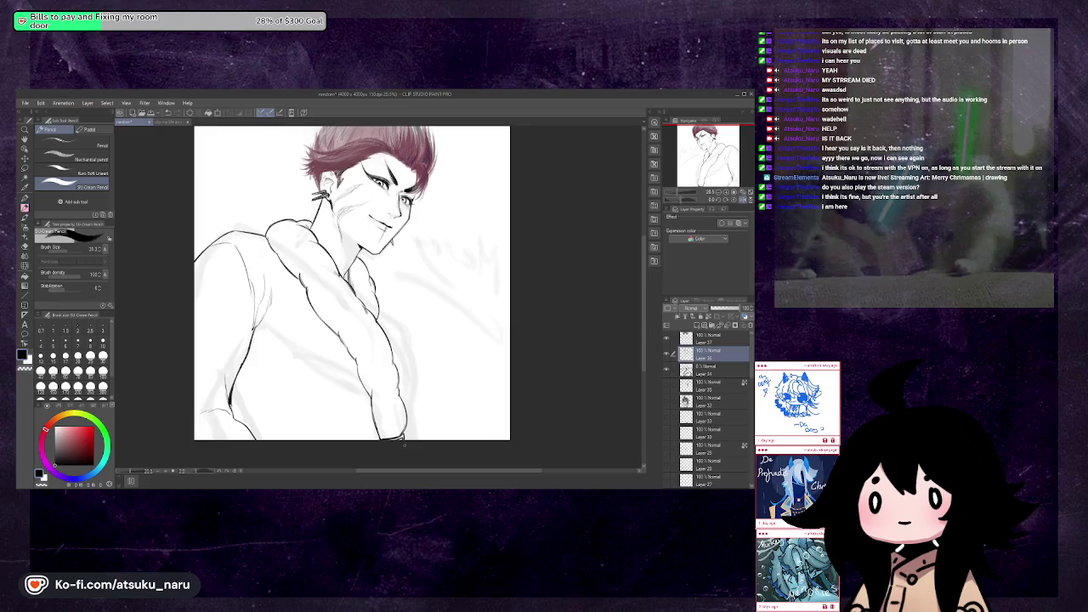
key("h")
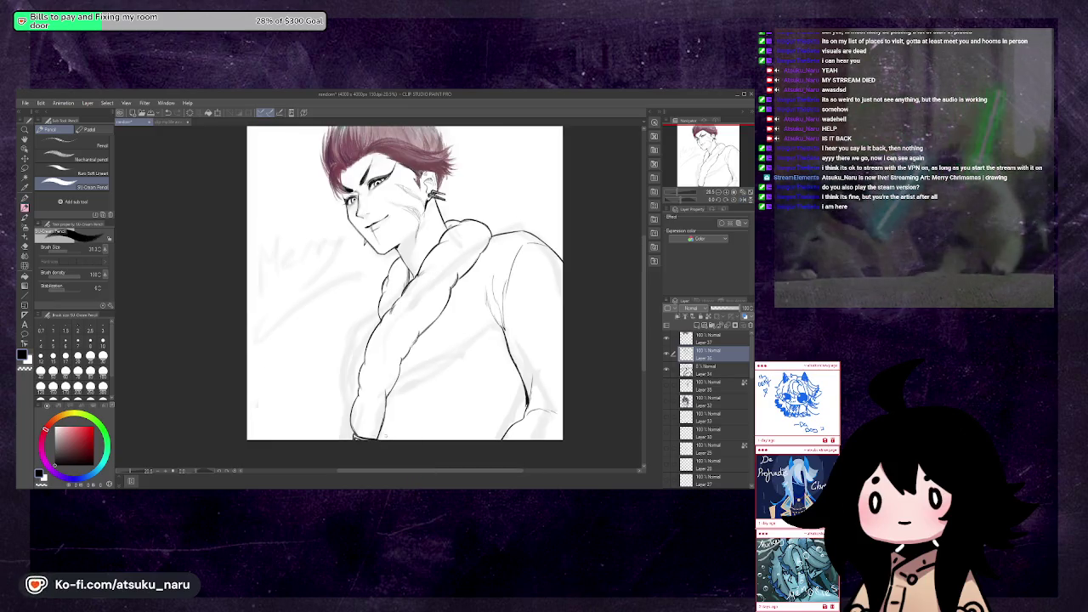
key("h")
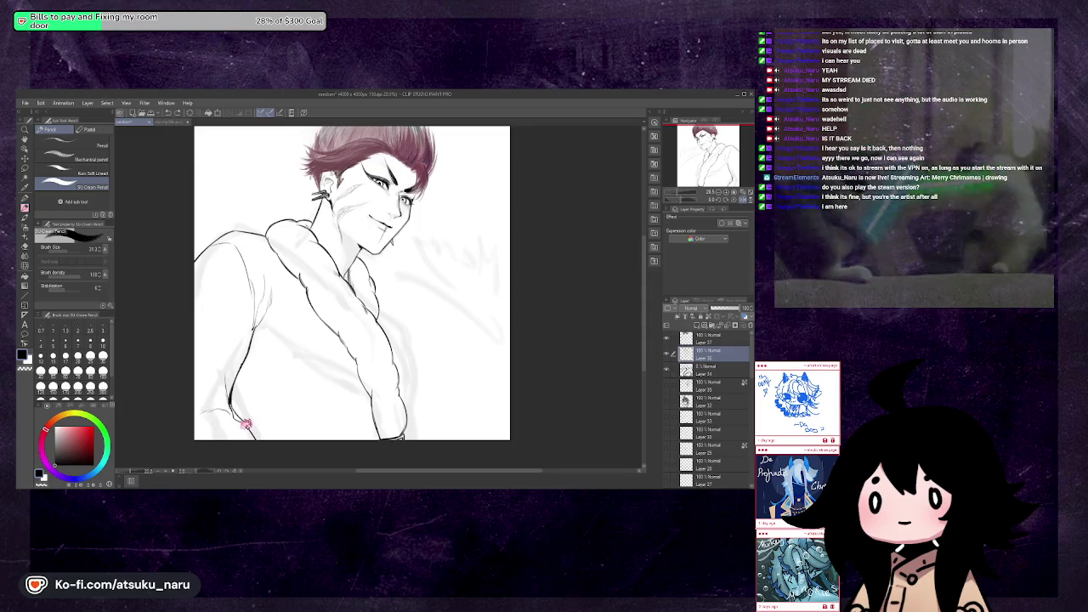
left_click_drag(236, 405, 254, 438)
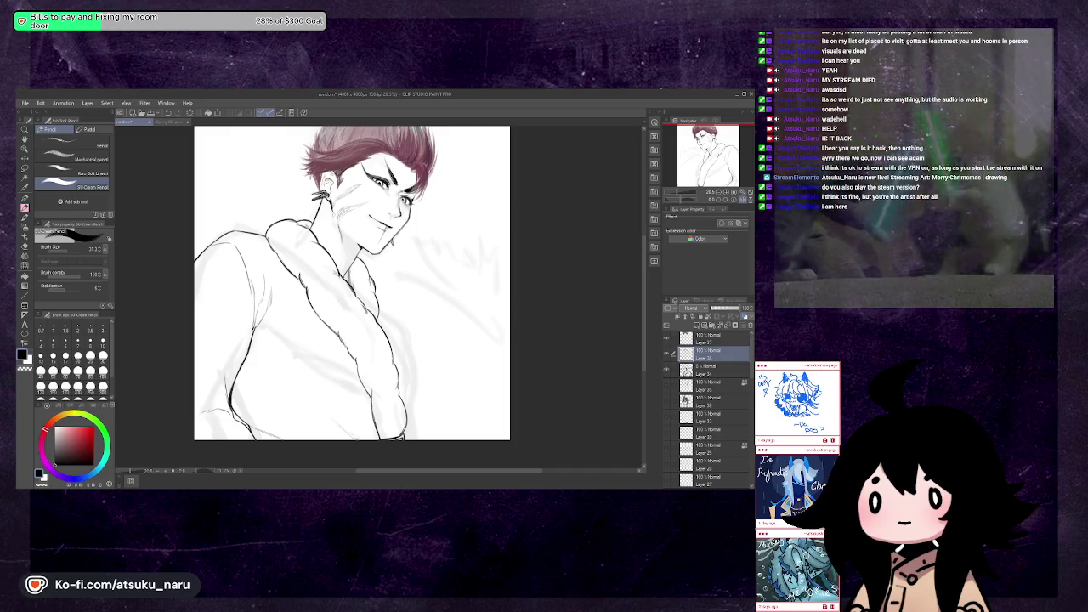
key("h")
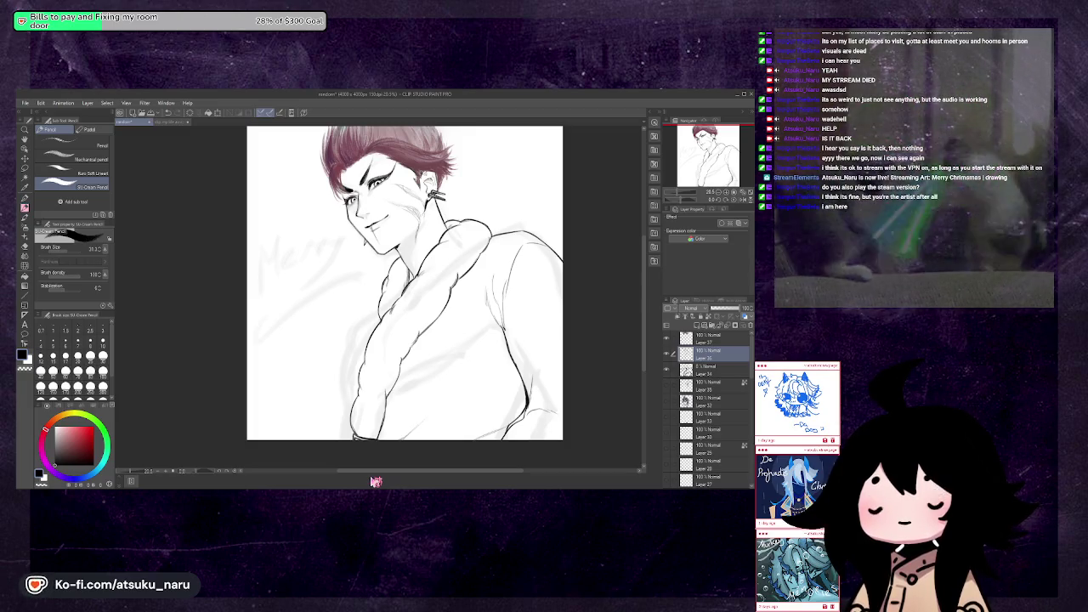
key("h")
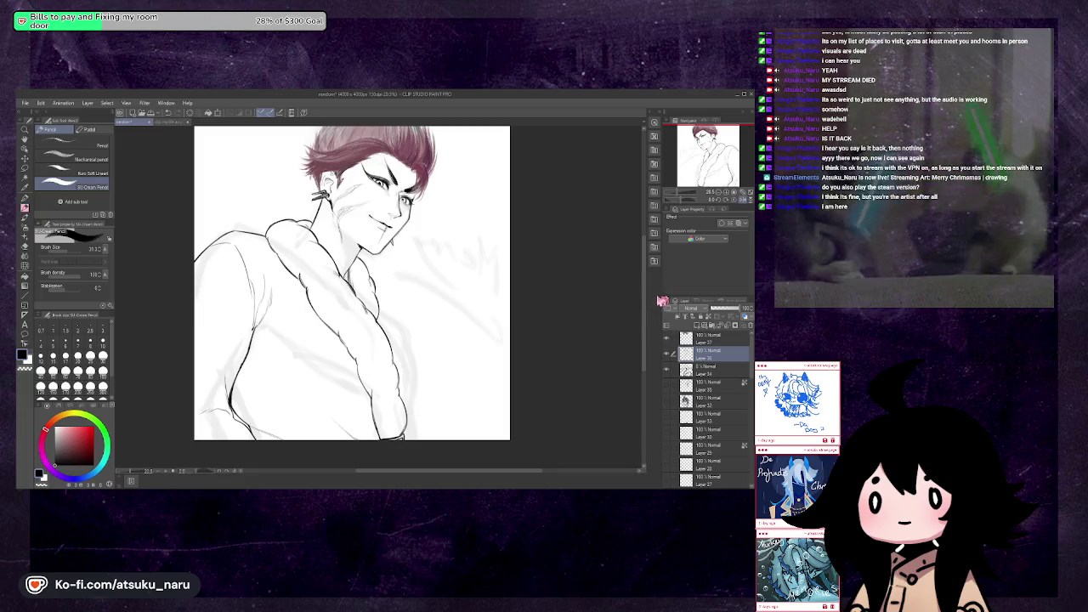
scroll(646, 297, "up", 2)
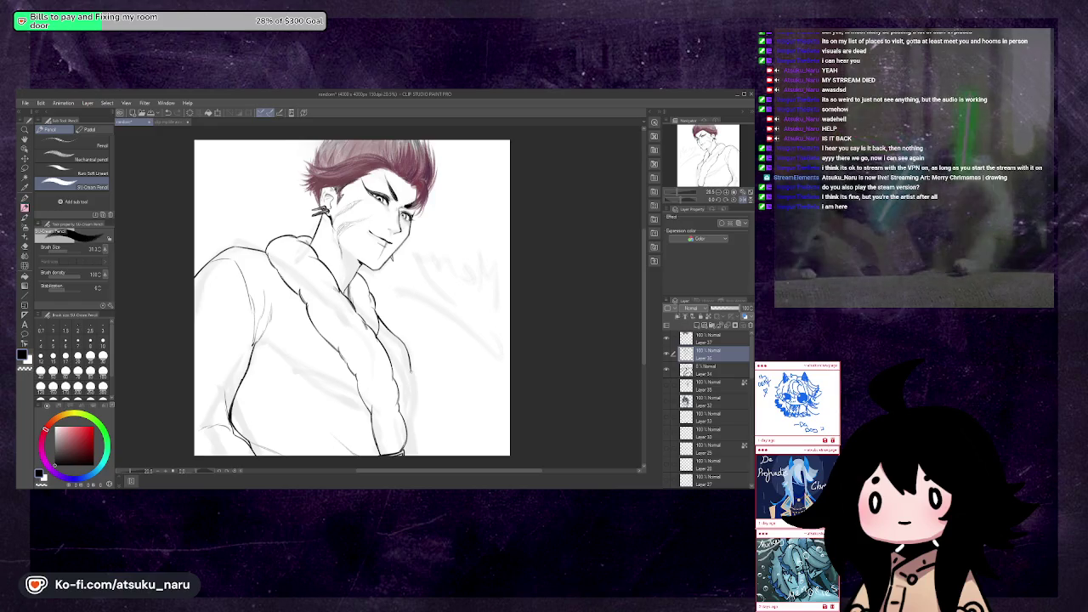
Redraw the robe's chest line and check it with mirrored views
key("ctrl+z")
left_click_drag(403, 344, 412, 374)
key("h")
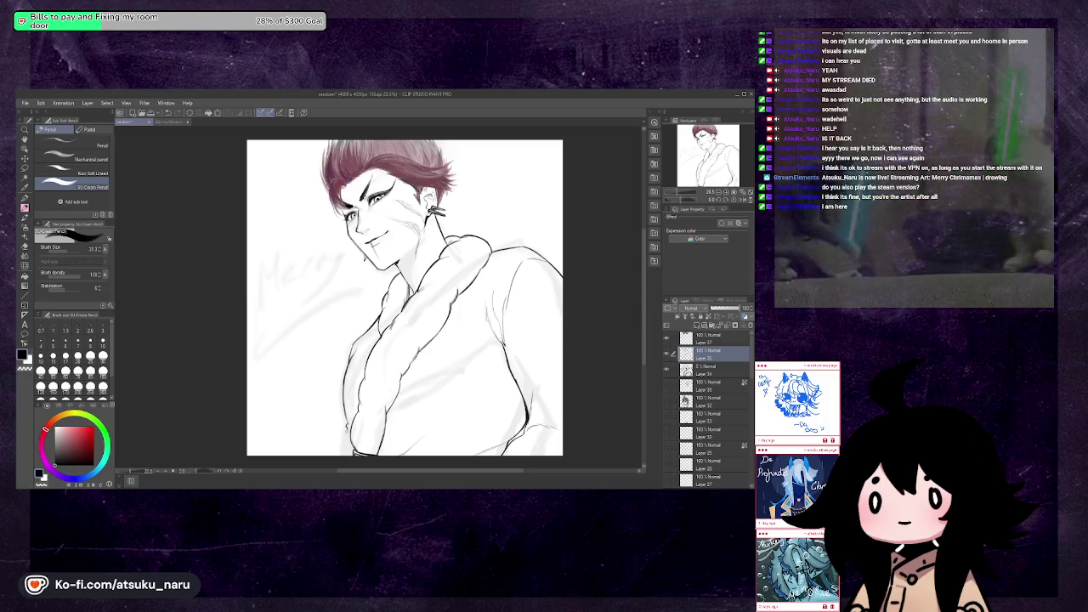
key("h")
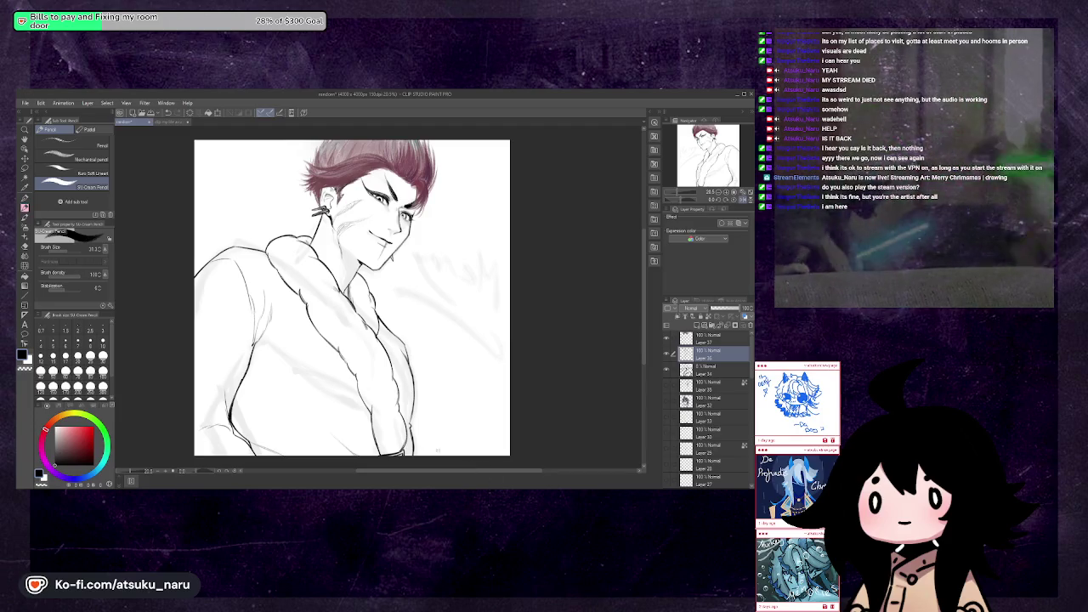
key("h")
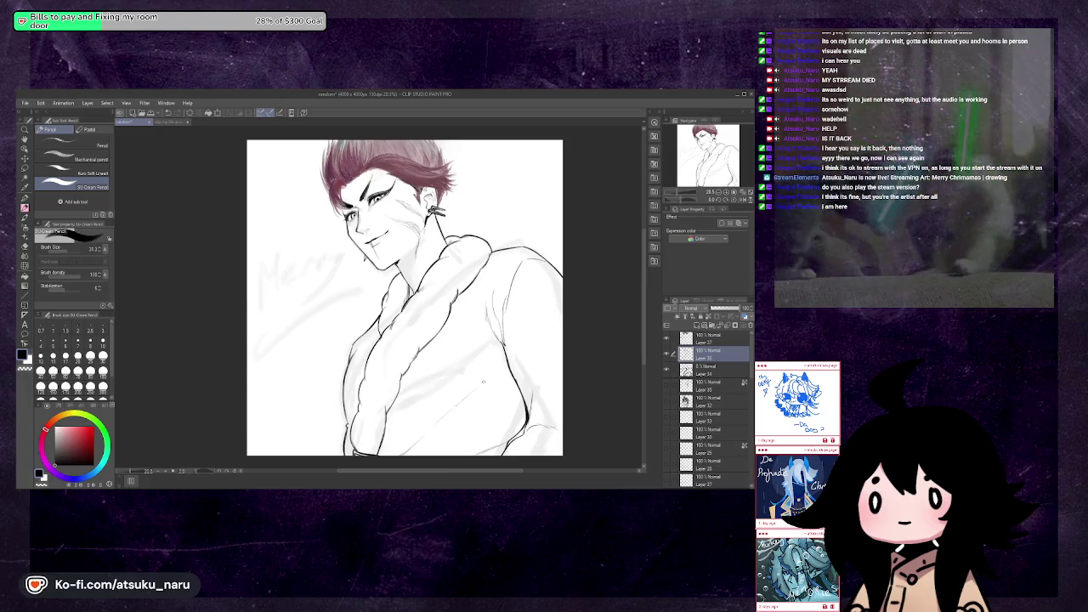
Sketch the first stroke of a new M over the faint Merry sketch
left_click_drag(503, 387, 445, 391)
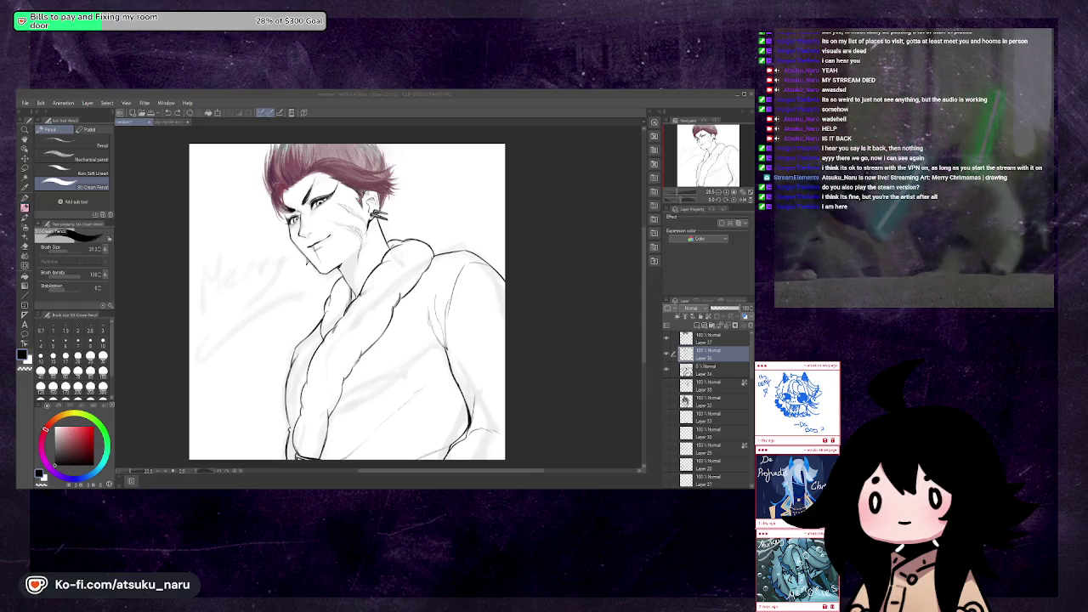
left_click(215, 255)
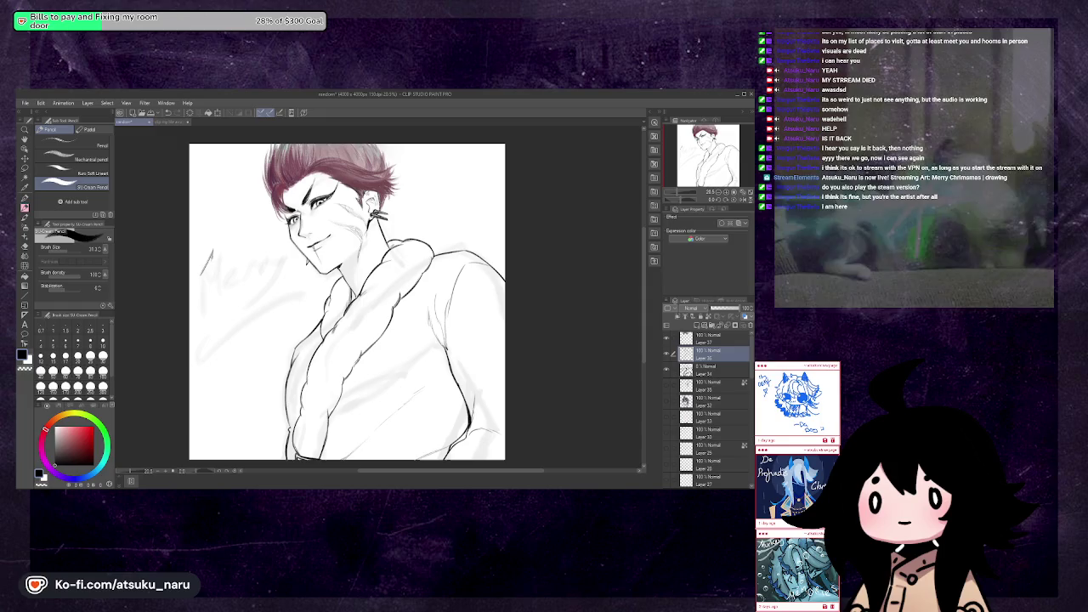
left_click_drag(209, 269, 205, 297)
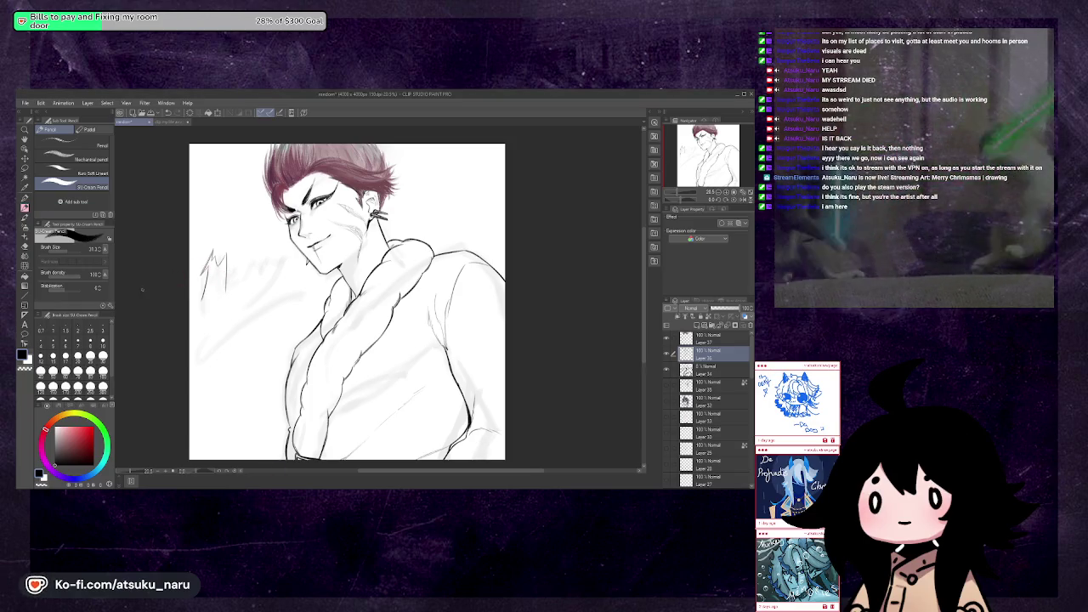
key("e")
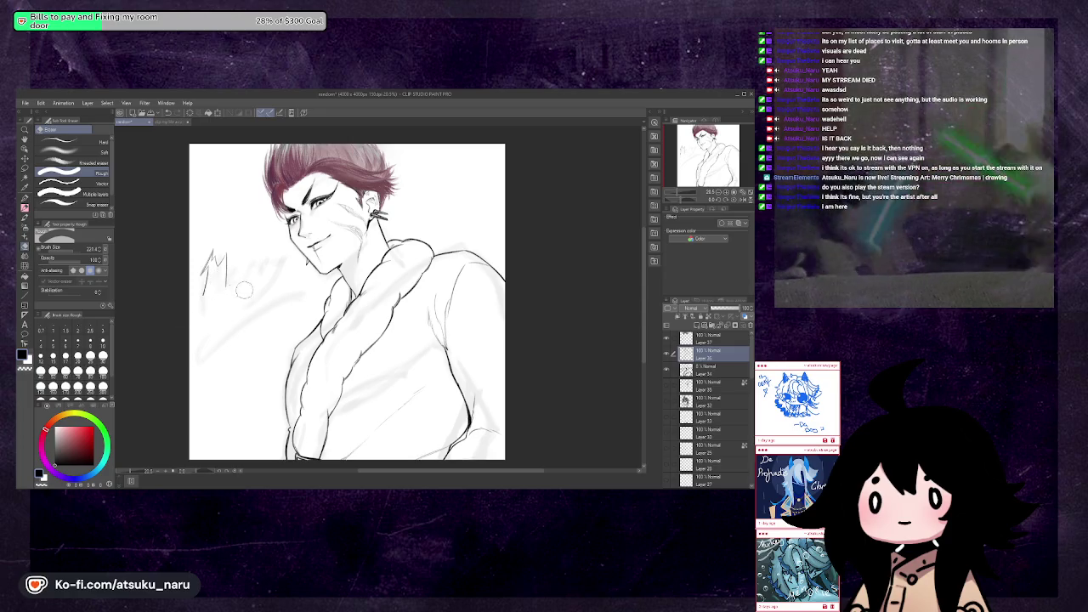
Draw the diagonal, leg and inner strokes of the spiky M with the pencil
left_click(24, 207)
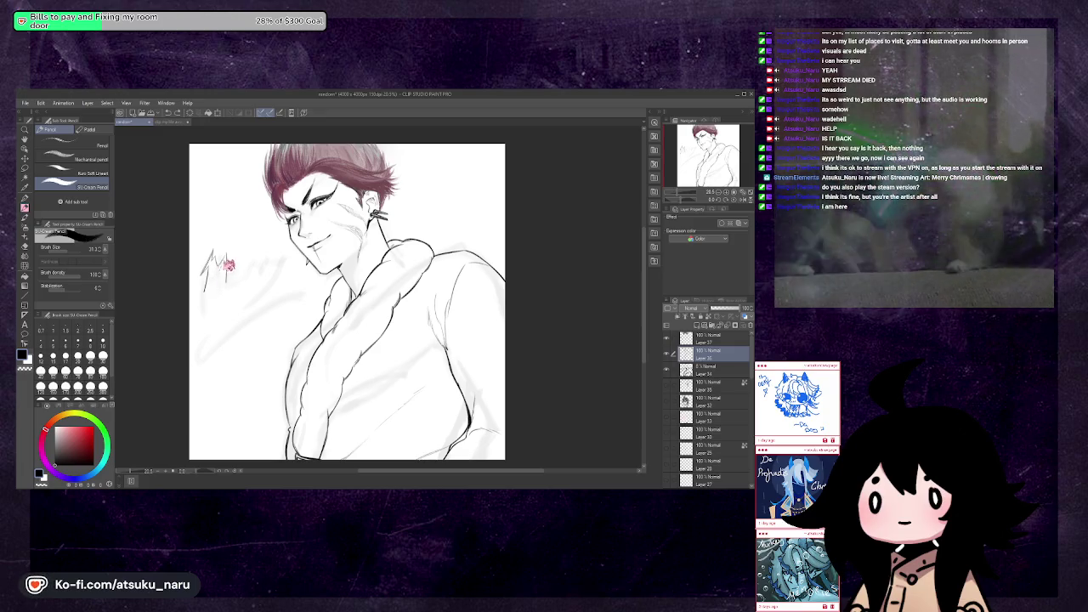
left_click_drag(217, 252, 223, 265)
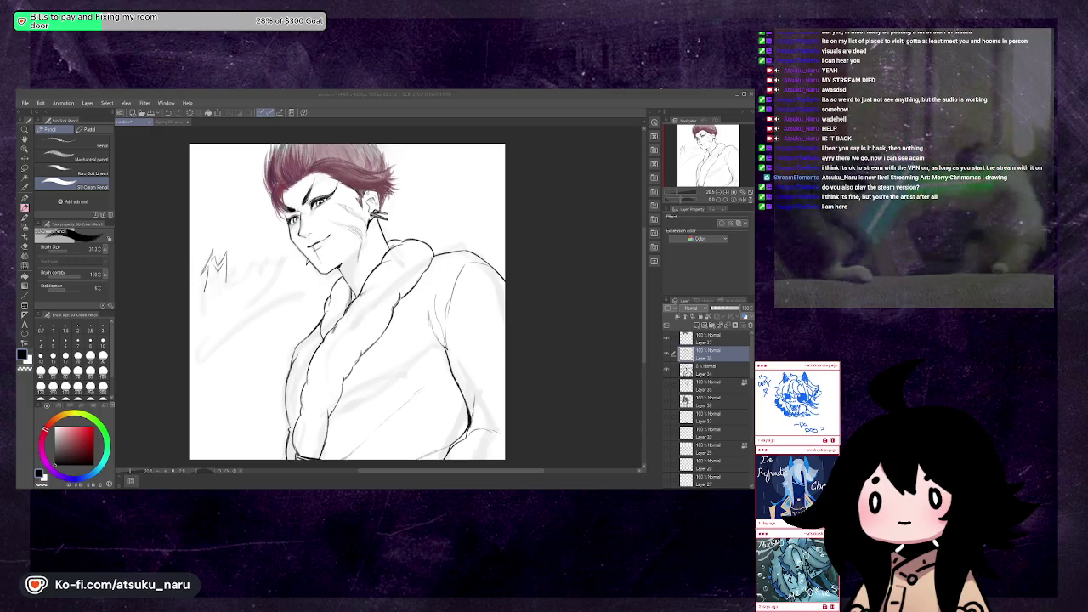
key("alt+Tab")
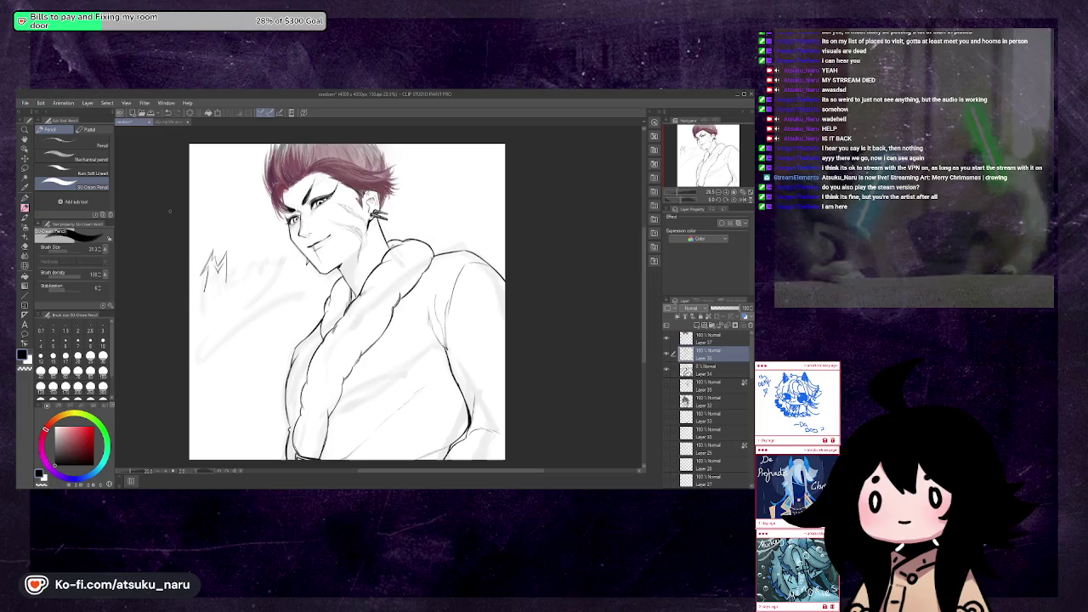
left_click_drag(216, 259, 221, 284)
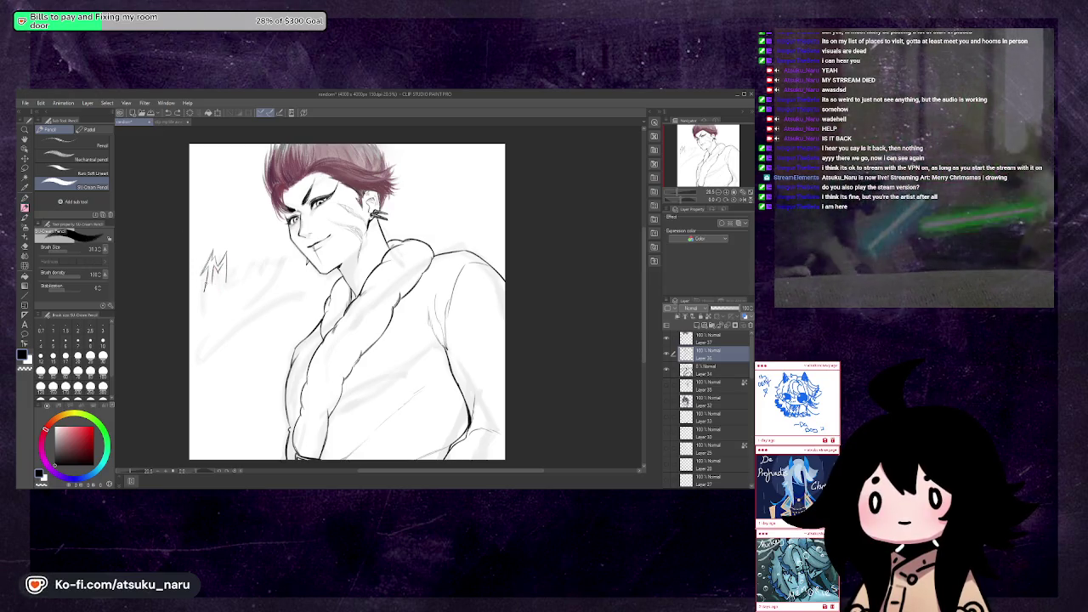
left_click_drag(206, 287, 203, 300)
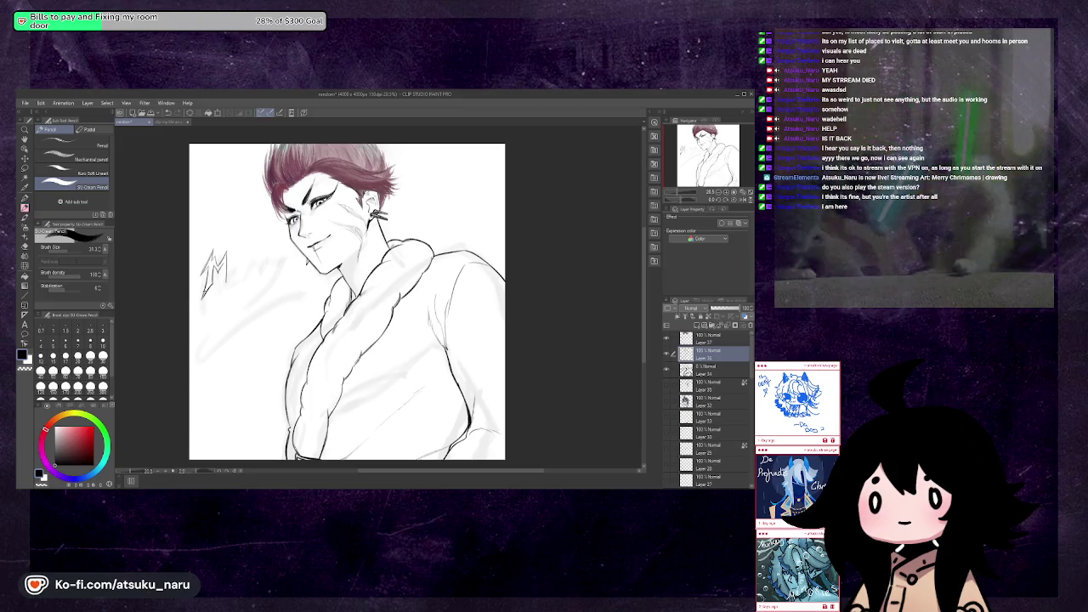
left_click_drag(221, 269, 223, 283)
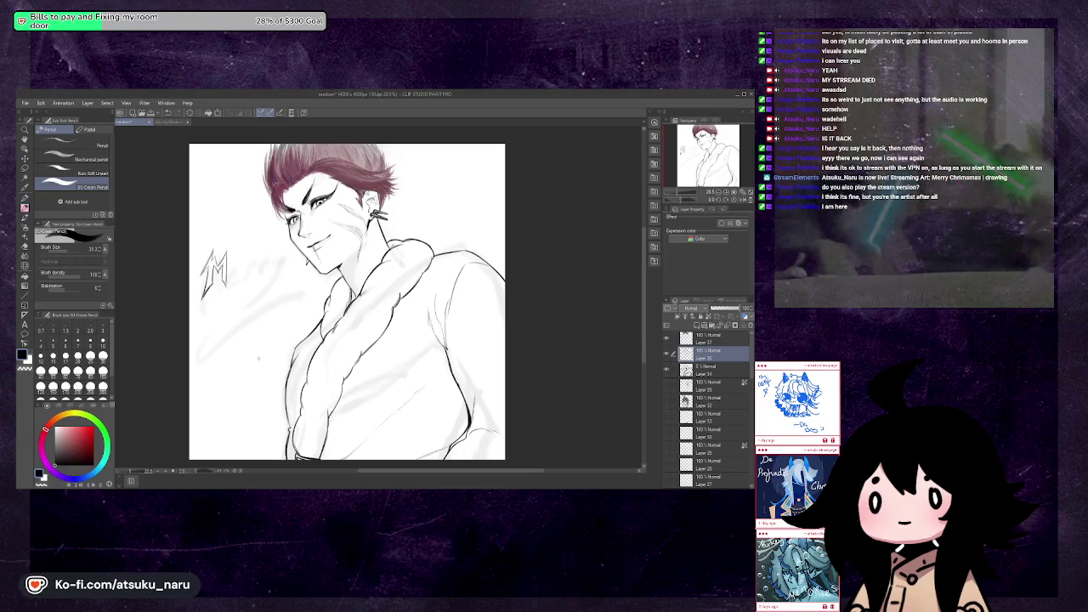
Letter an E and R after the M, undoing a stray mark inside the E
left_click_drag(229, 271, 231, 284)
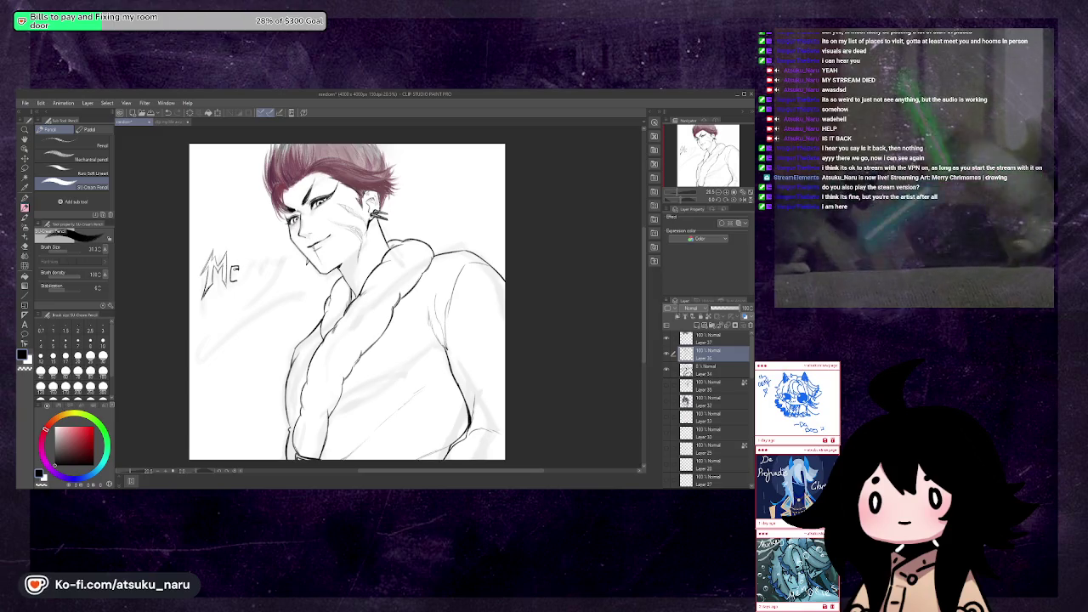
left_click_drag(229, 267, 239, 267)
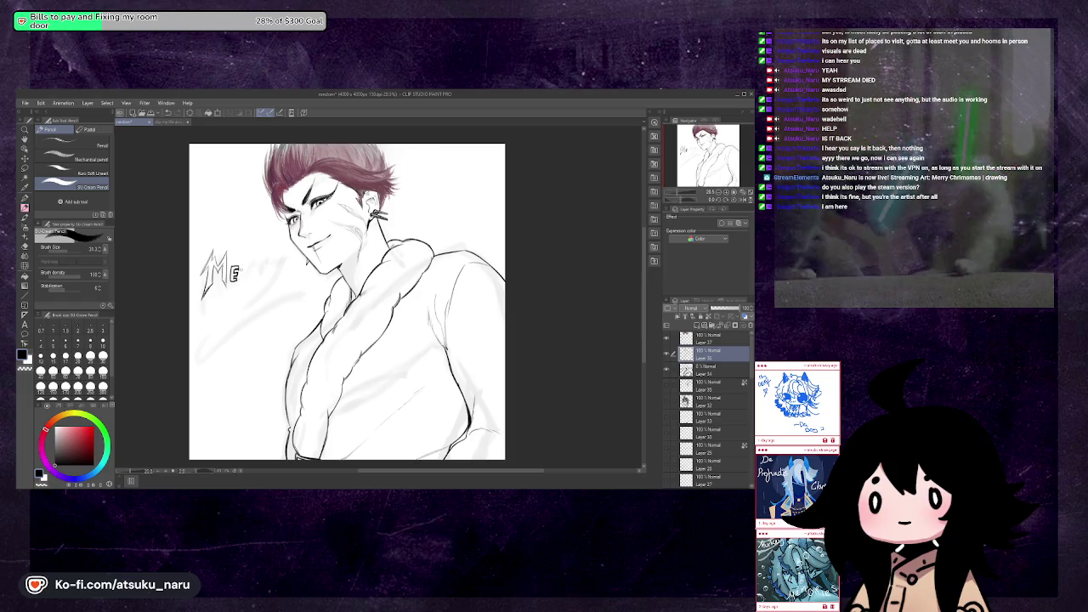
left_click_drag(245, 271, 253, 281)
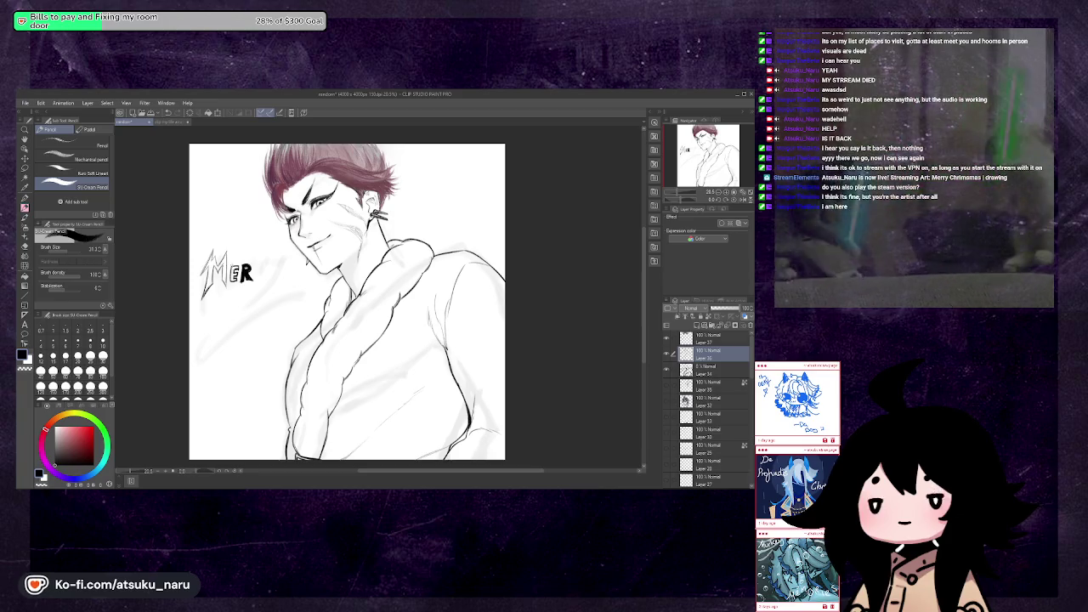
key("ctrl+z")
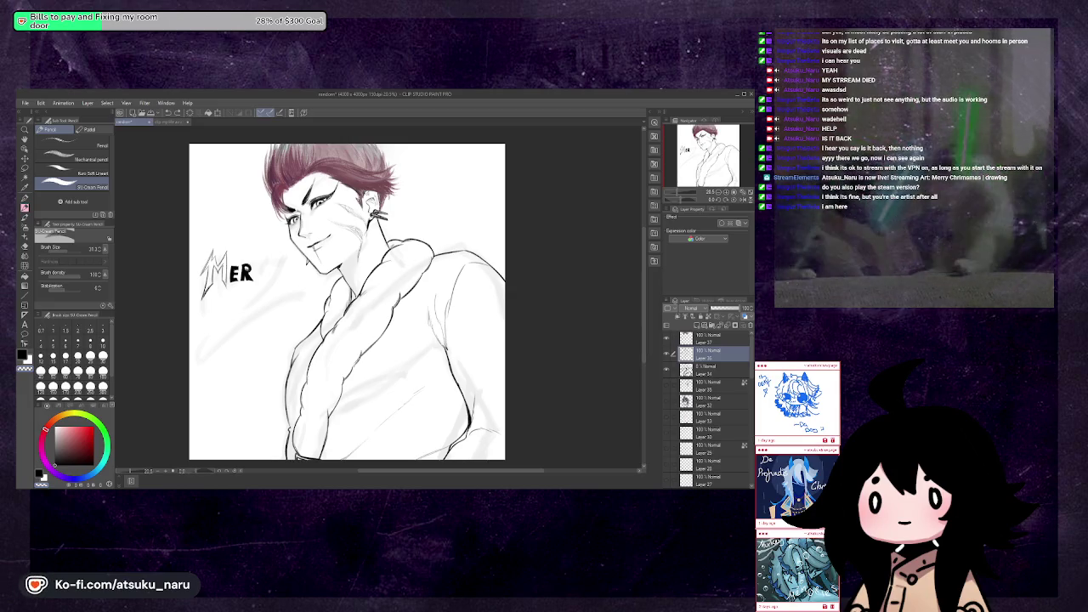
Thicken the R of MER and check the lettering in mirrored view
left_click_drag(246, 267, 252, 279)
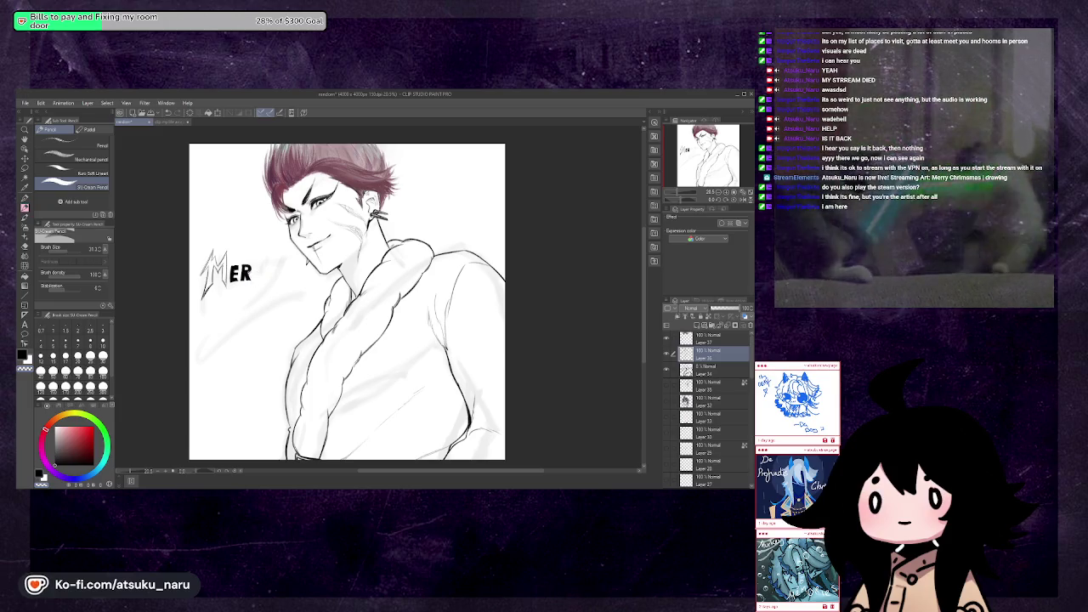
key("h")
key("h")
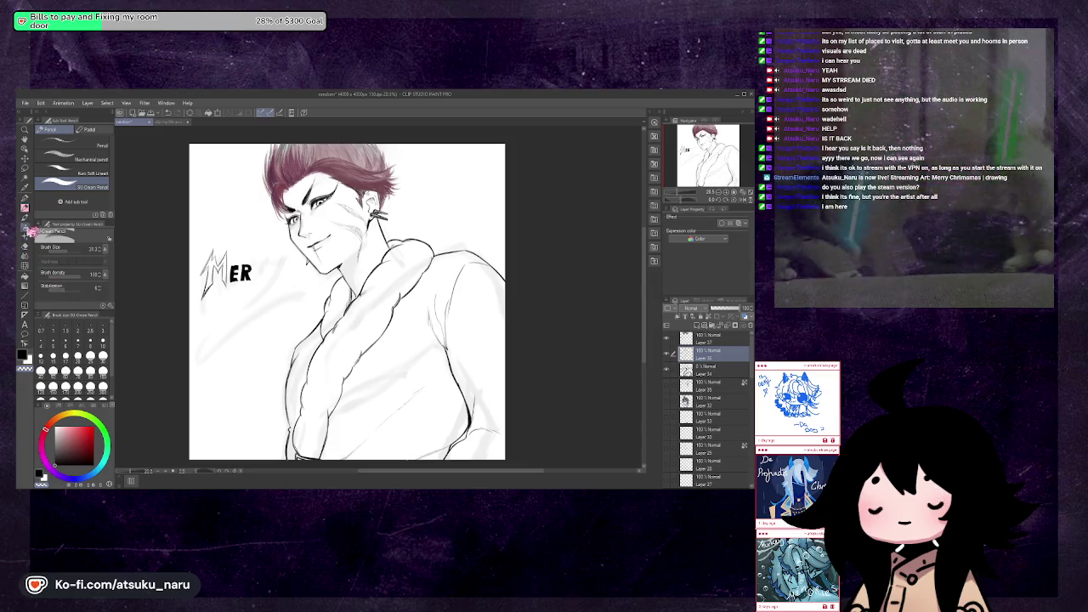
left_click(28, 278)
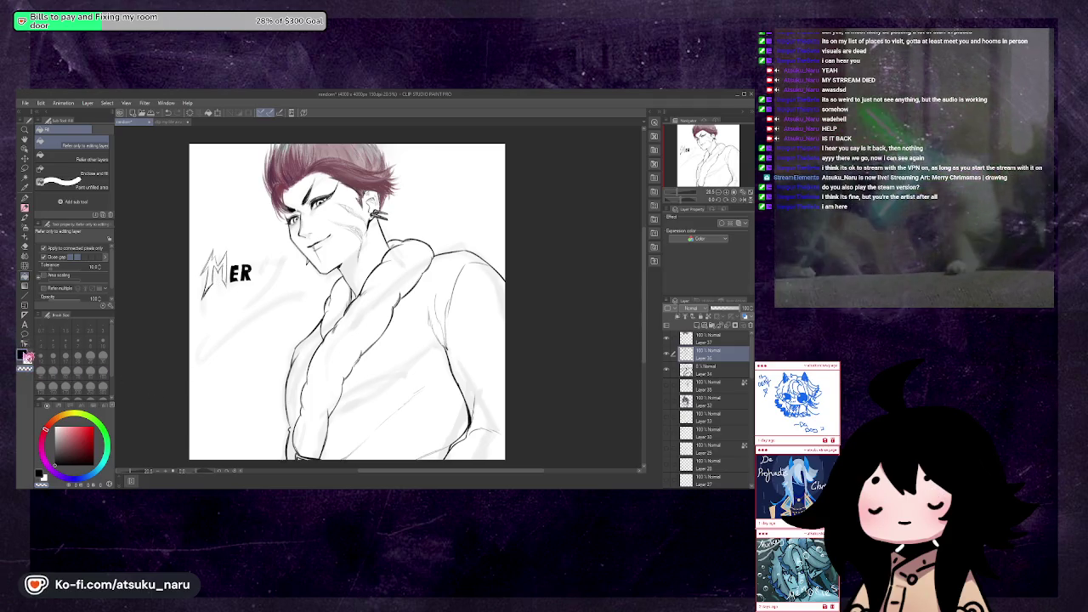
Fill parts of the M solid black and thicken its left leg and middle strokes
left_click(222, 276)
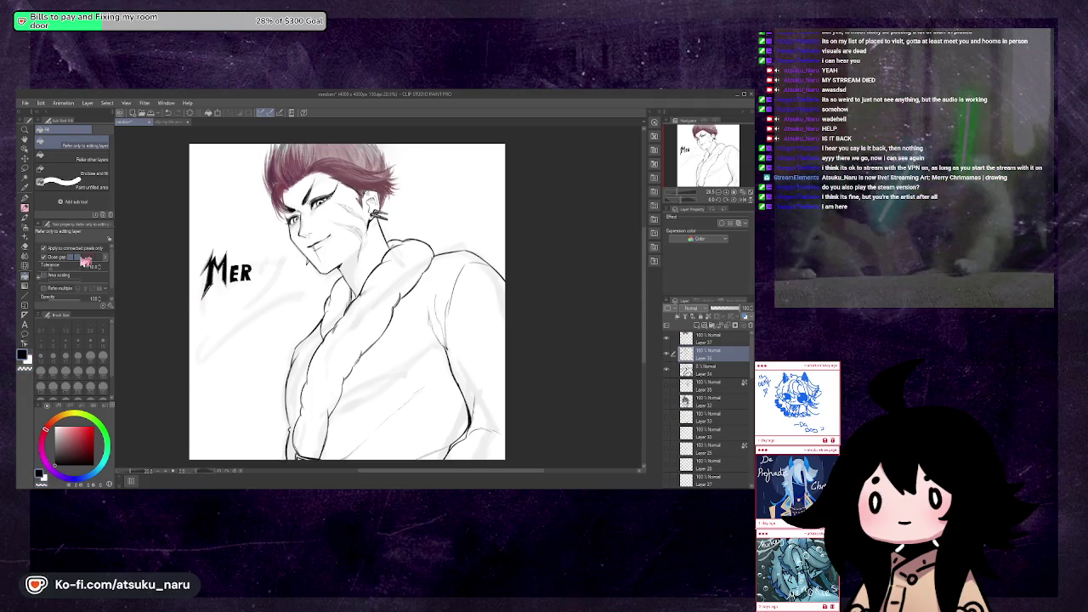
key("p")
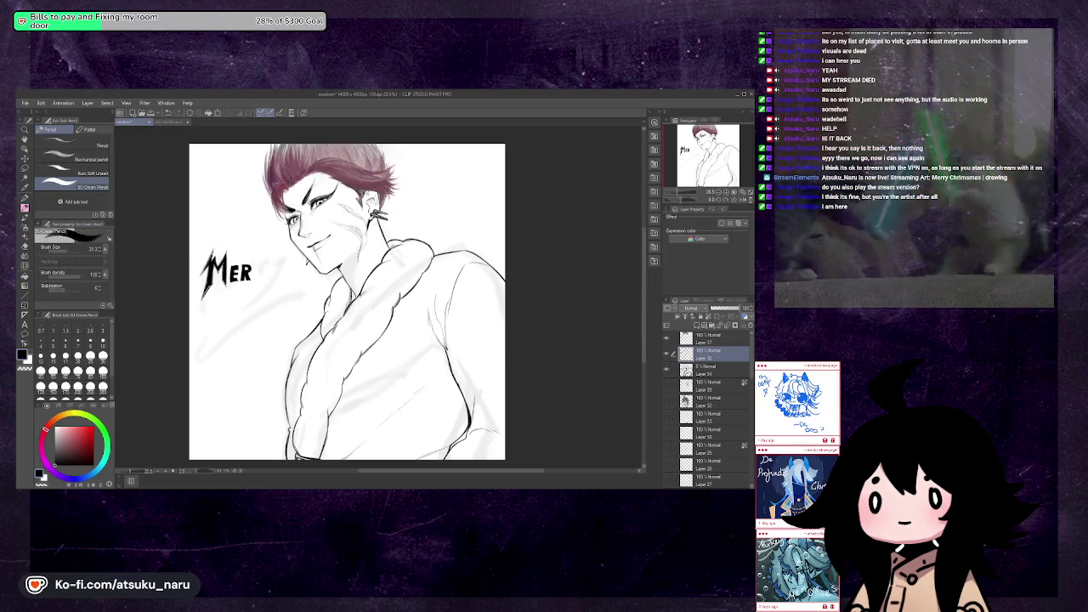
left_click_drag(211, 258, 202, 272)
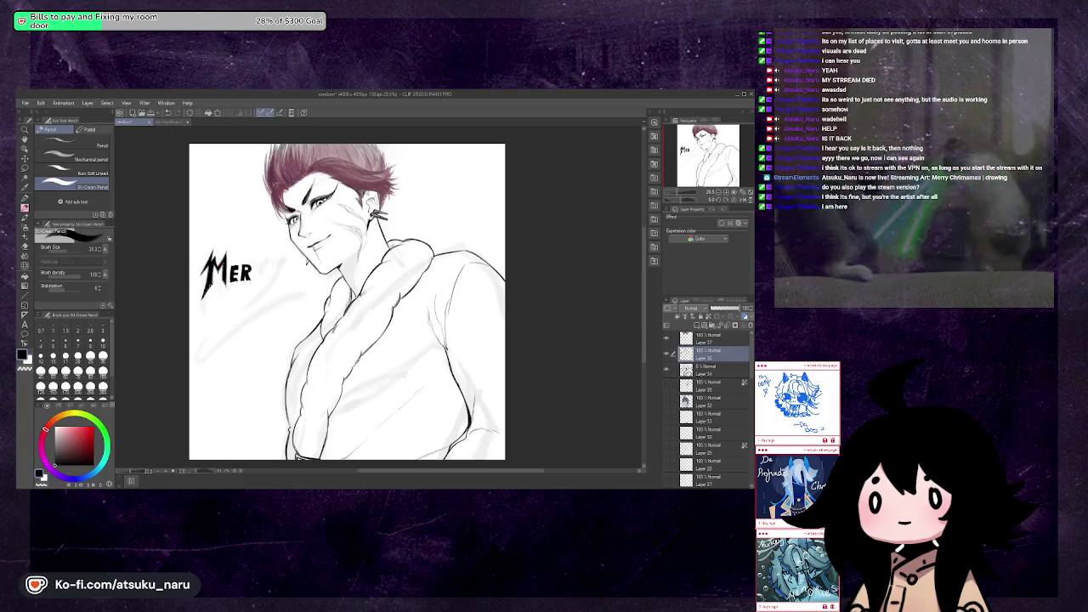
left_click_drag(214, 260, 212, 277)
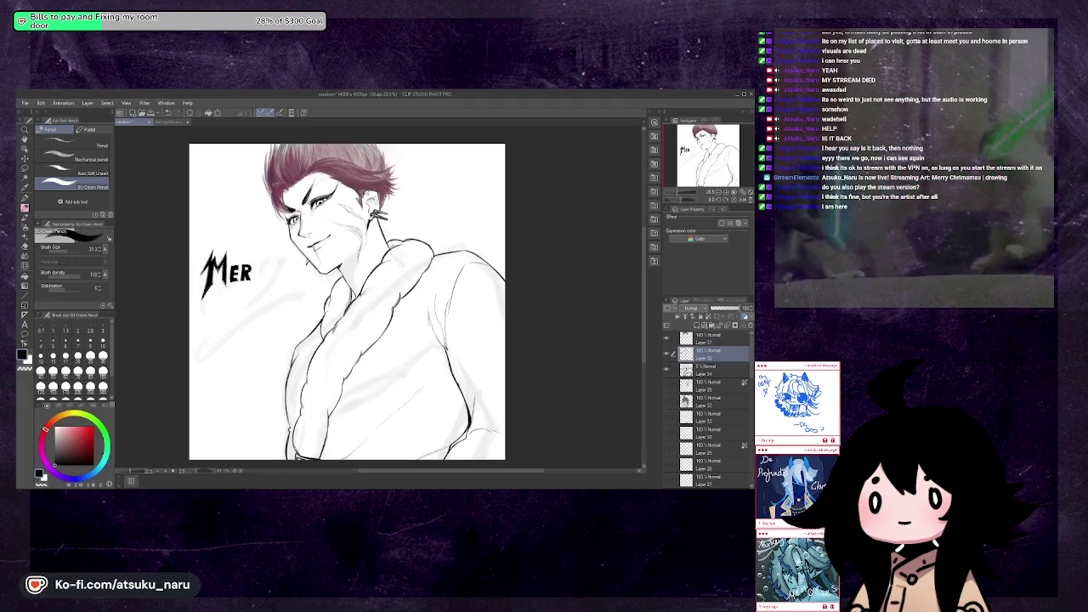
left_click_drag(218, 258, 222, 277)
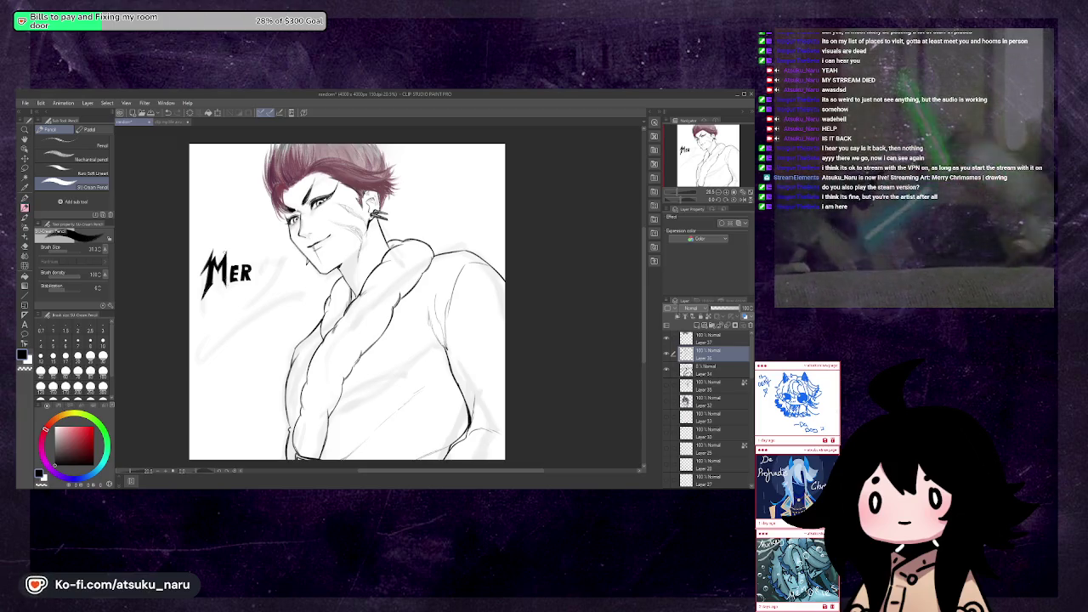
left_click_drag(208, 261, 202, 275)
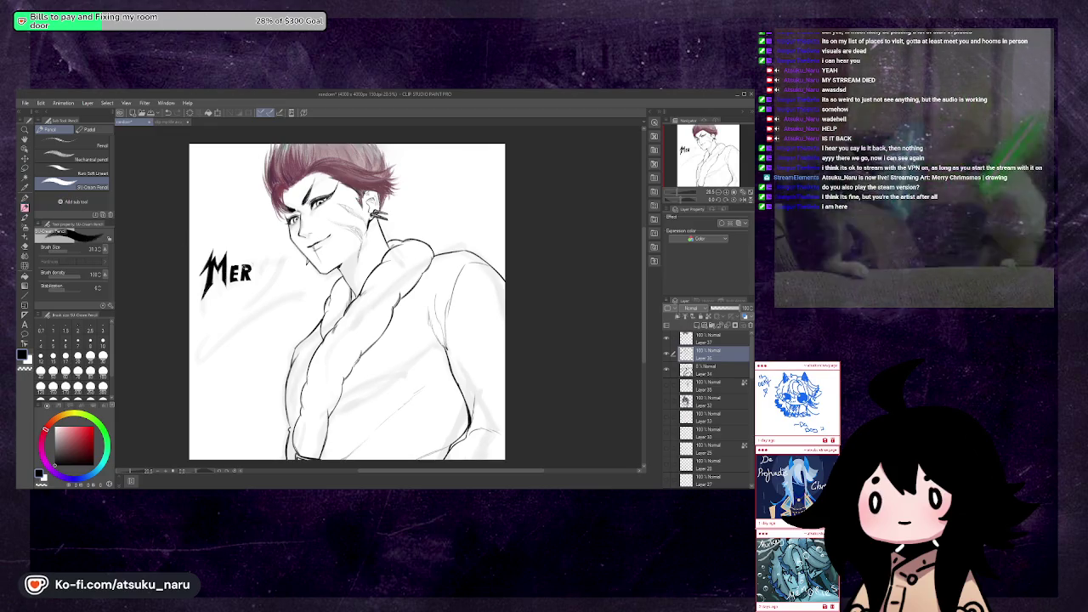
key("m")
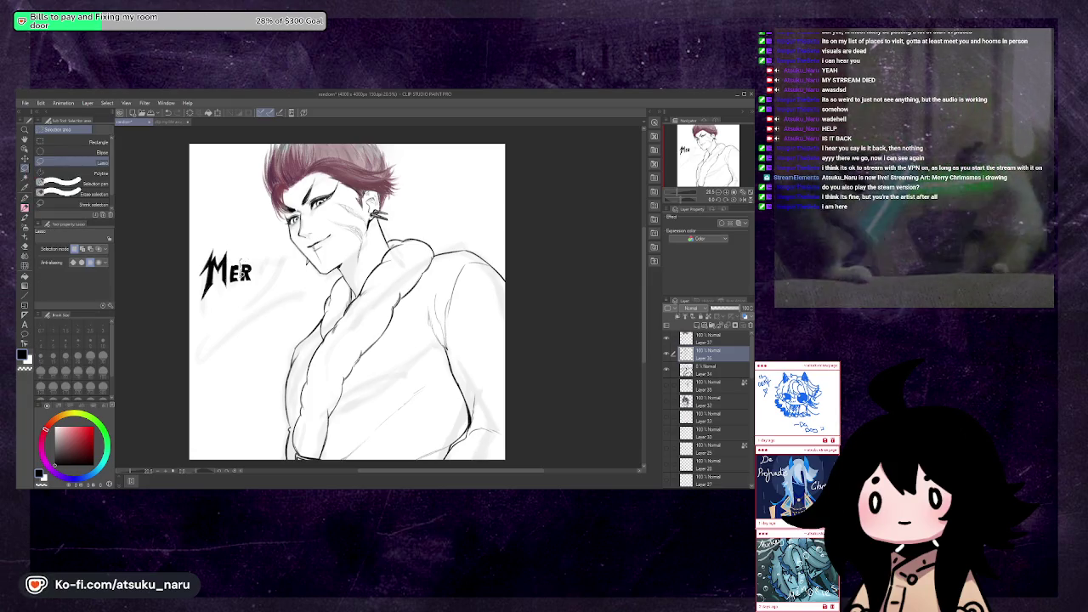
Duplicate the R and place the copy right of MER, deleting a stray pasted layer
left_click_drag(248, 286, 263, 281)
key("ctrl+v")
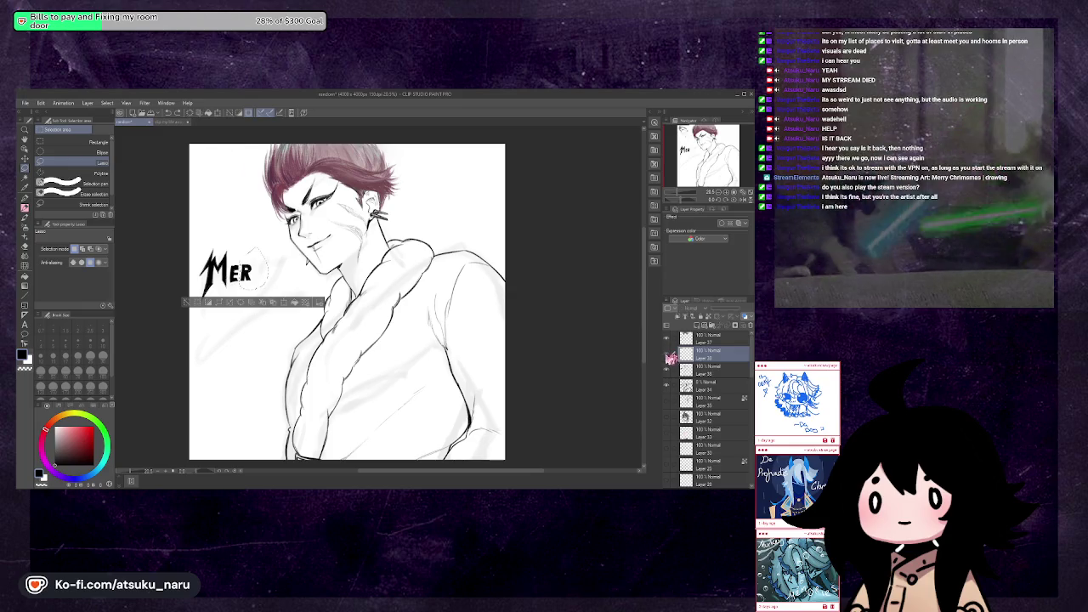
left_click_drag(669, 356, 688, 373)
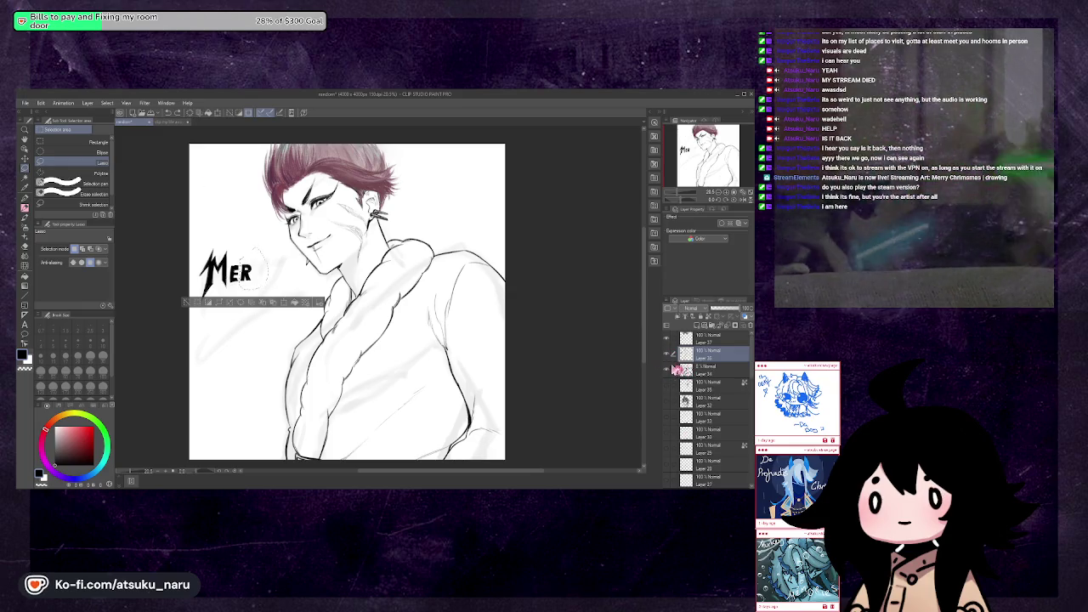
key("ctrl+c")
key("ctrl+v")
key("ctrl+t")
left_click_drag(255, 271, 265, 268)
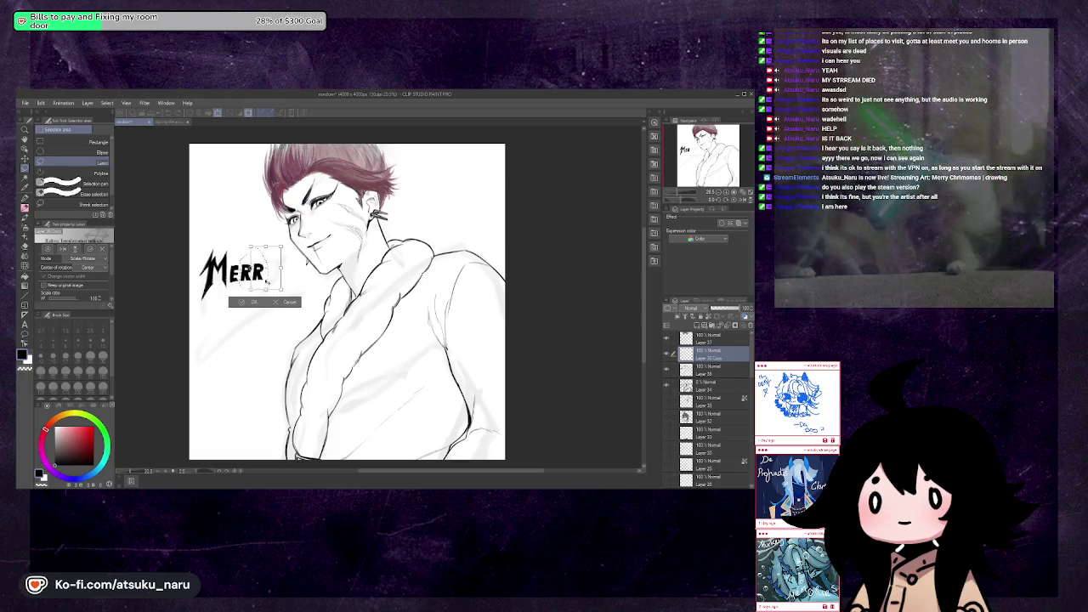
left_click(255, 305)
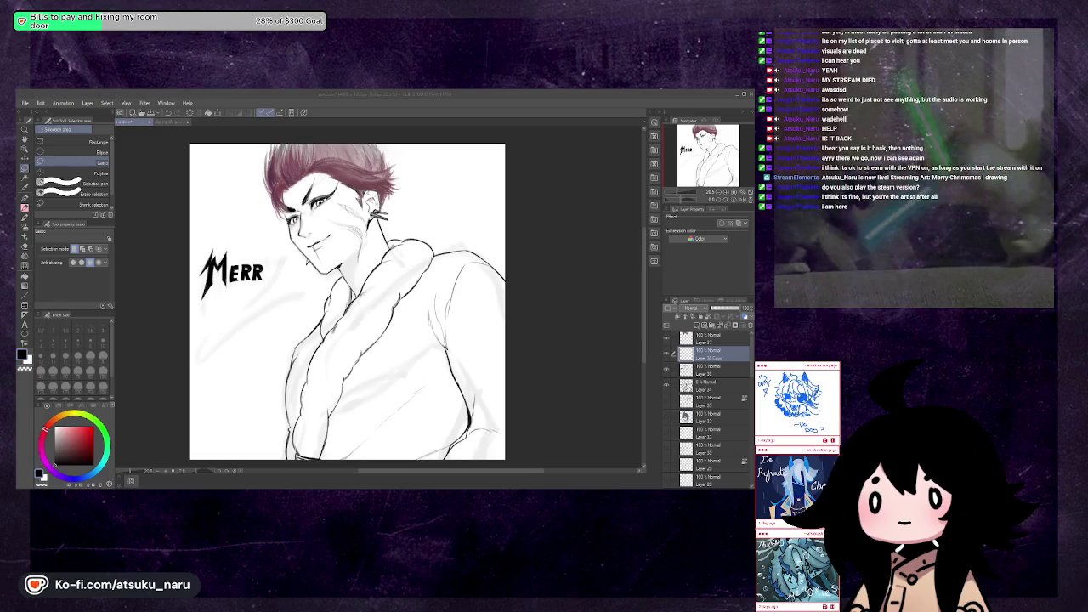
Sketch a first Y after MERR, undoing and erasing the stray strokes
left_click(266, 271)
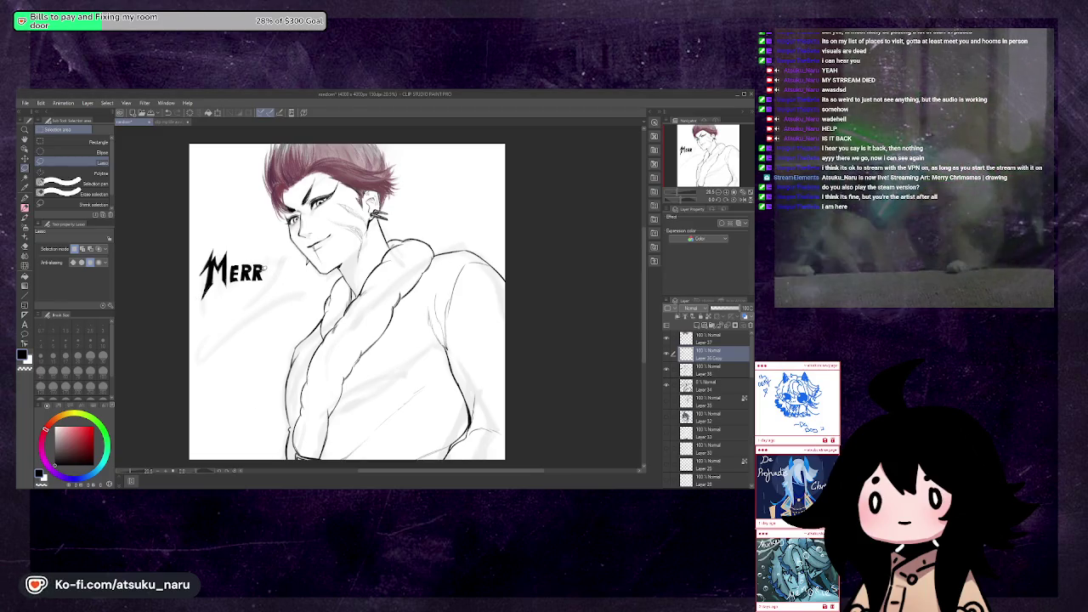
key("p")
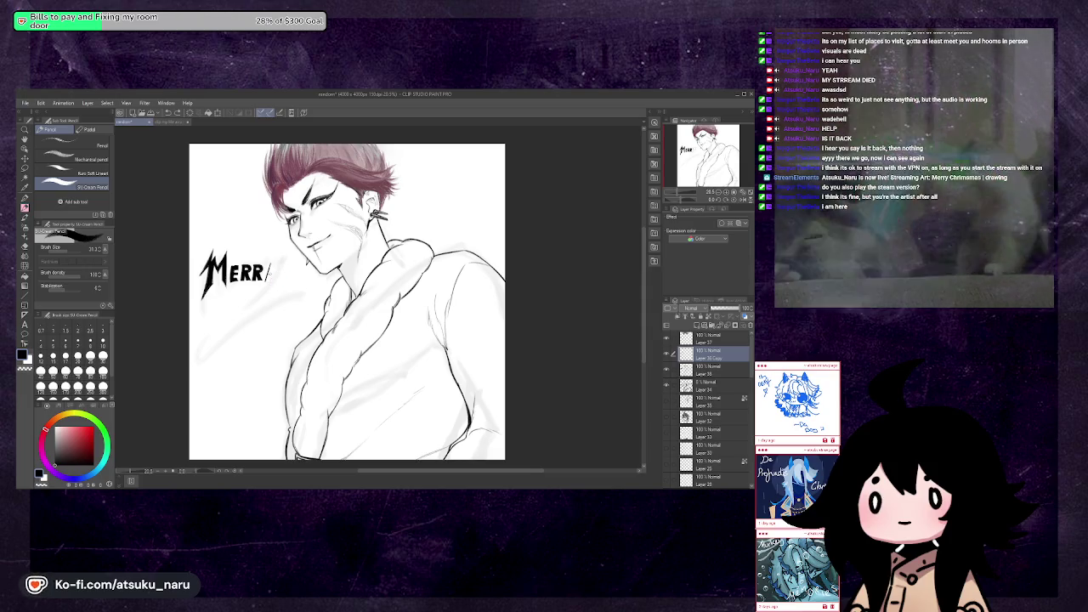
left_click_drag(270, 269, 277, 276)
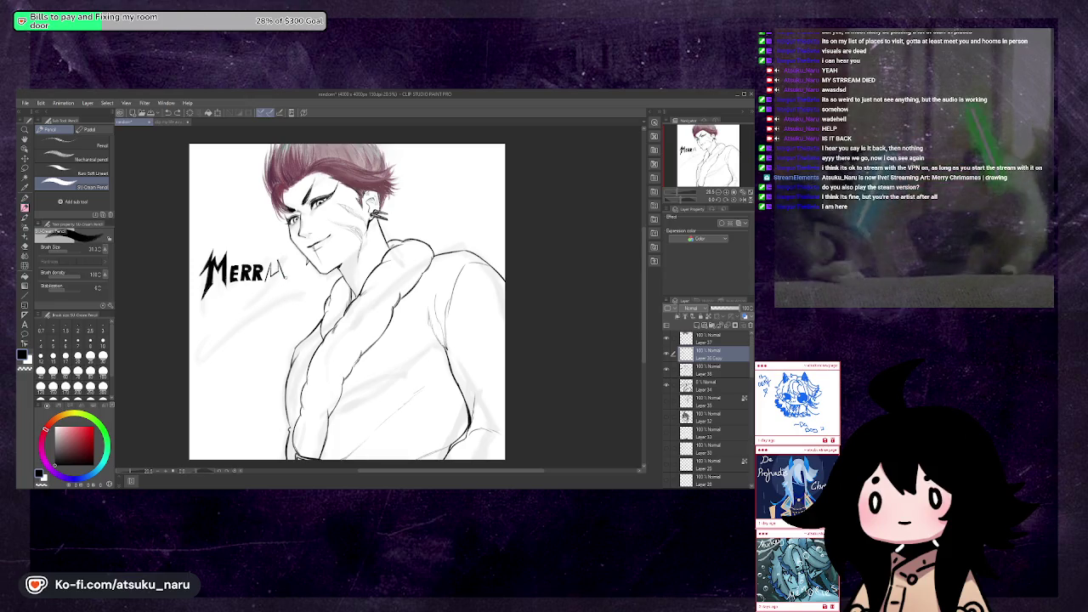
key("ctrl+z")
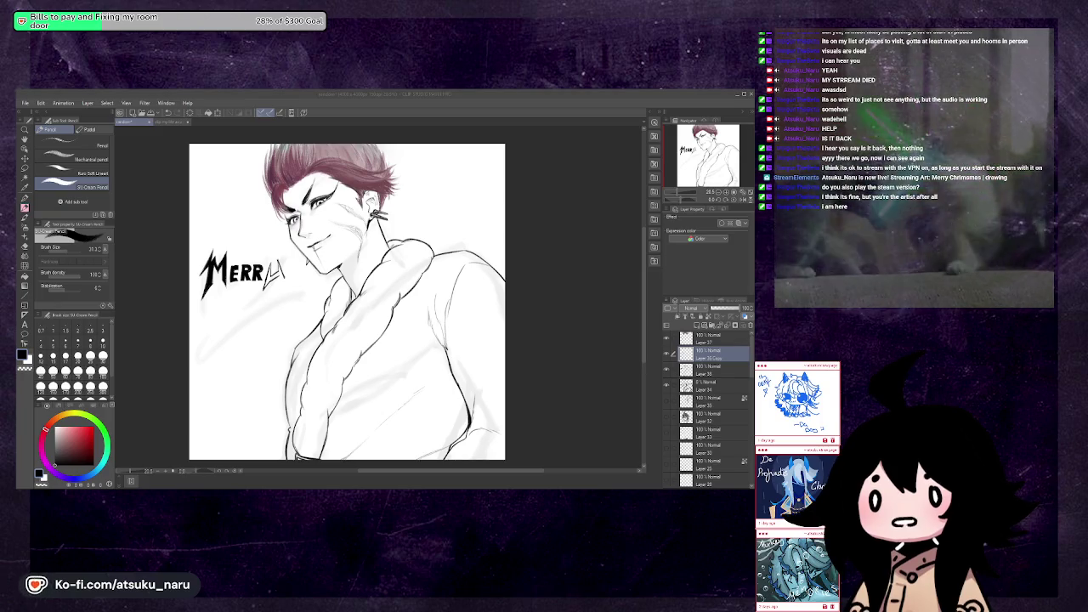
left_click(276, 305)
left_click_drag(283, 264, 276, 292)
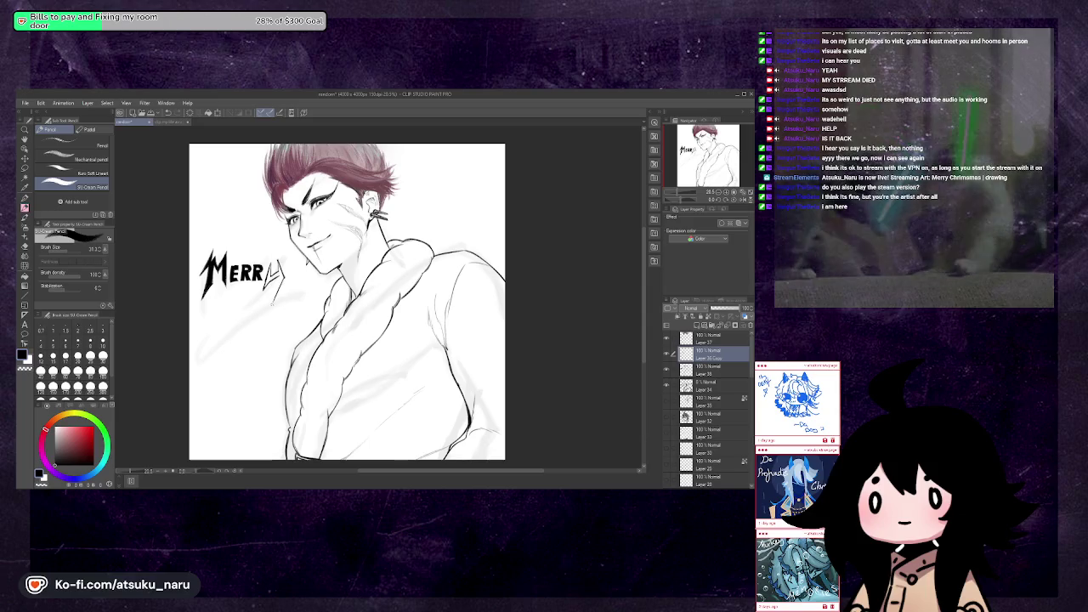
key("e")
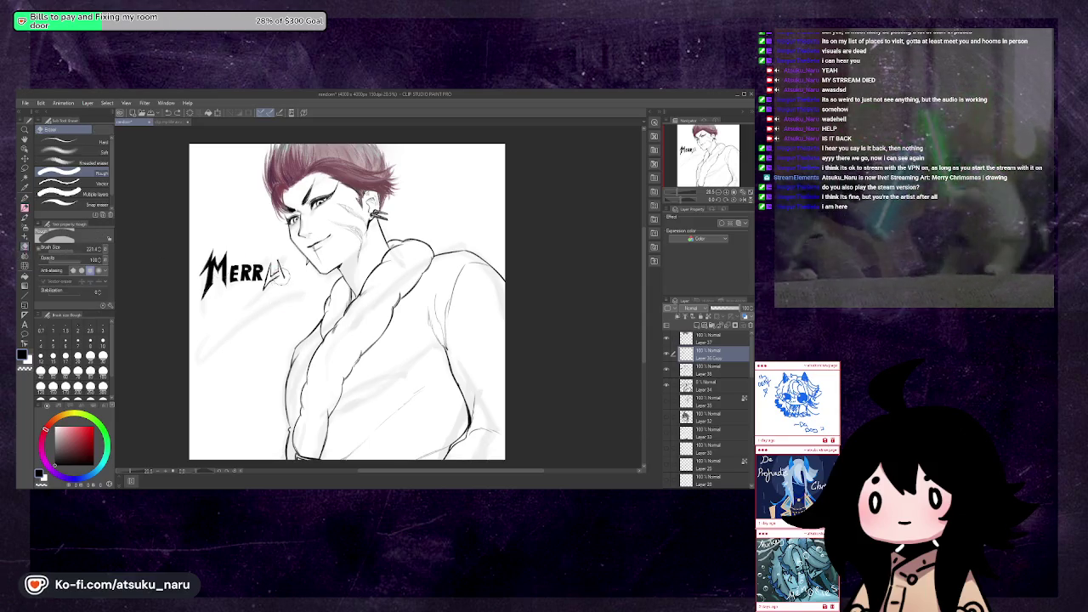
left_click_drag(283, 261, 287, 269)
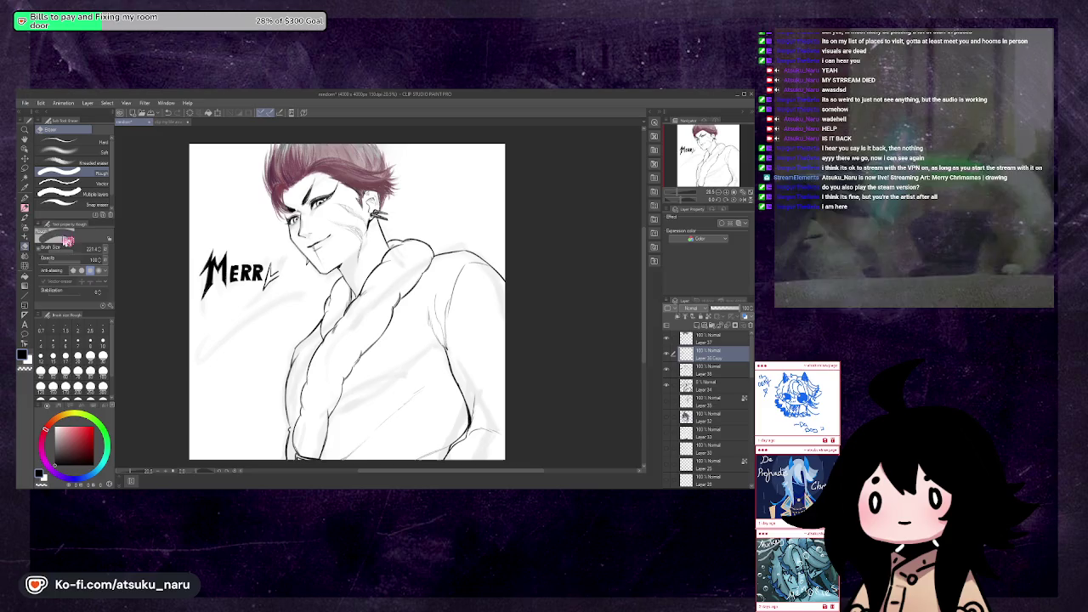
Redraw the Y with its descending stroke to spell MERRY, checking it mirrored
left_click(26, 209)
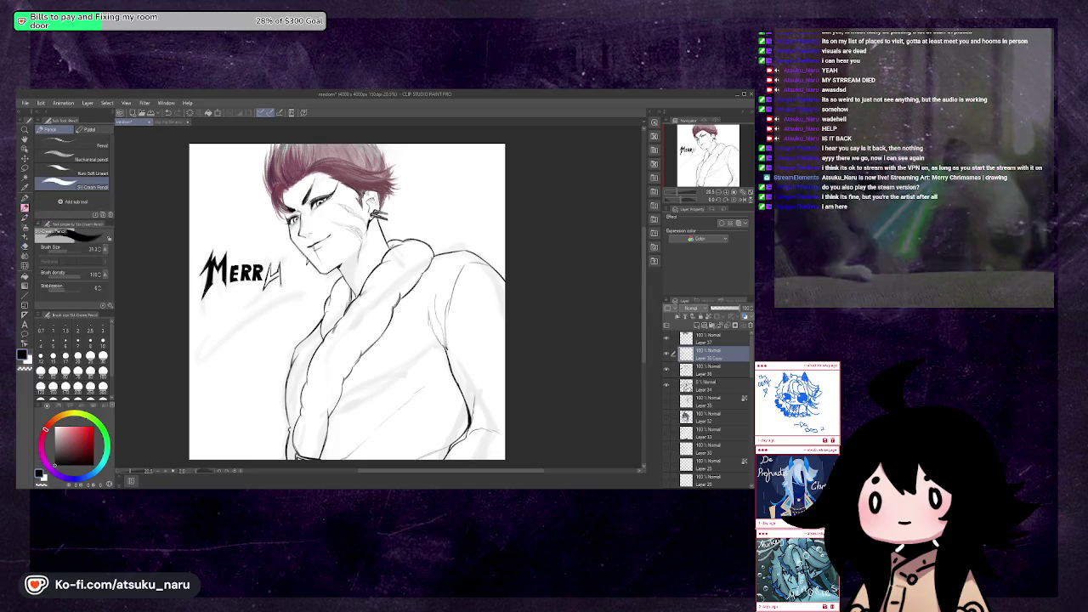
left_click_drag(277, 263, 268, 287)
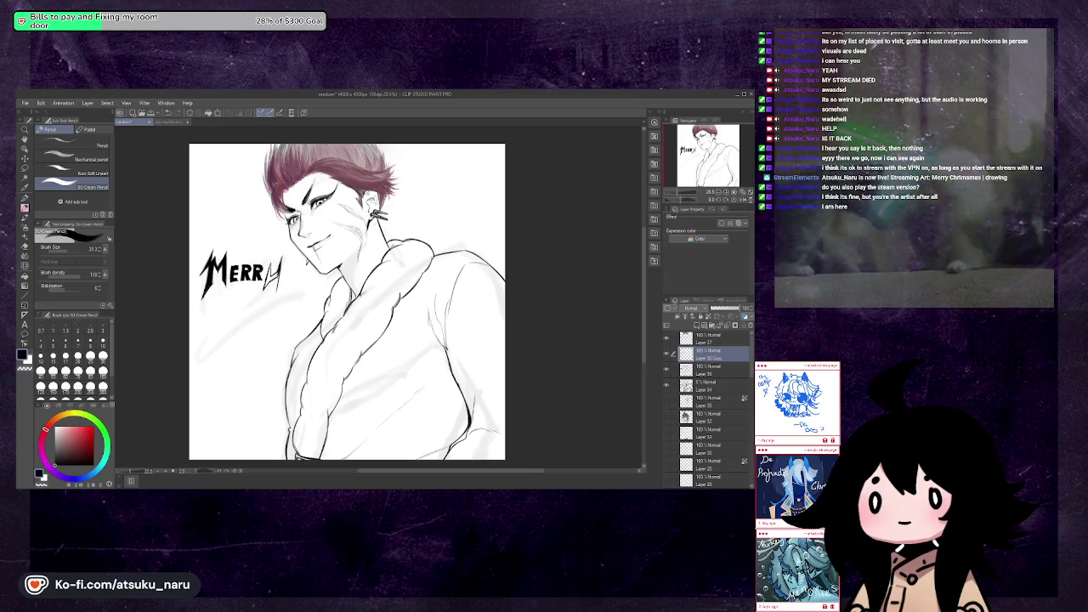
left_click_drag(275, 287, 270, 311)
key("ctrl+z")
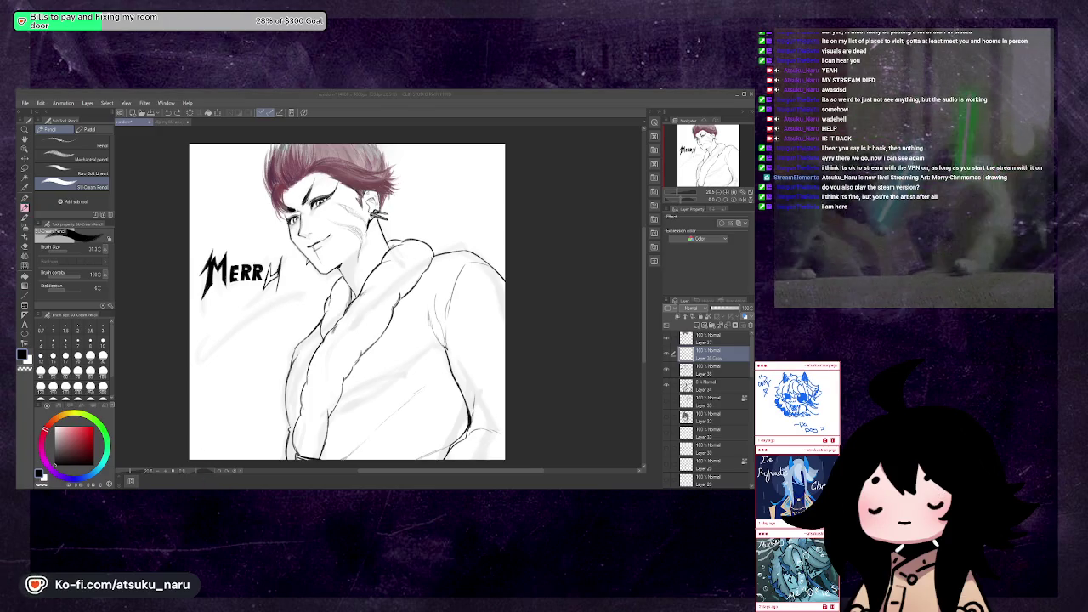
left_click_drag(277, 265, 265, 306)
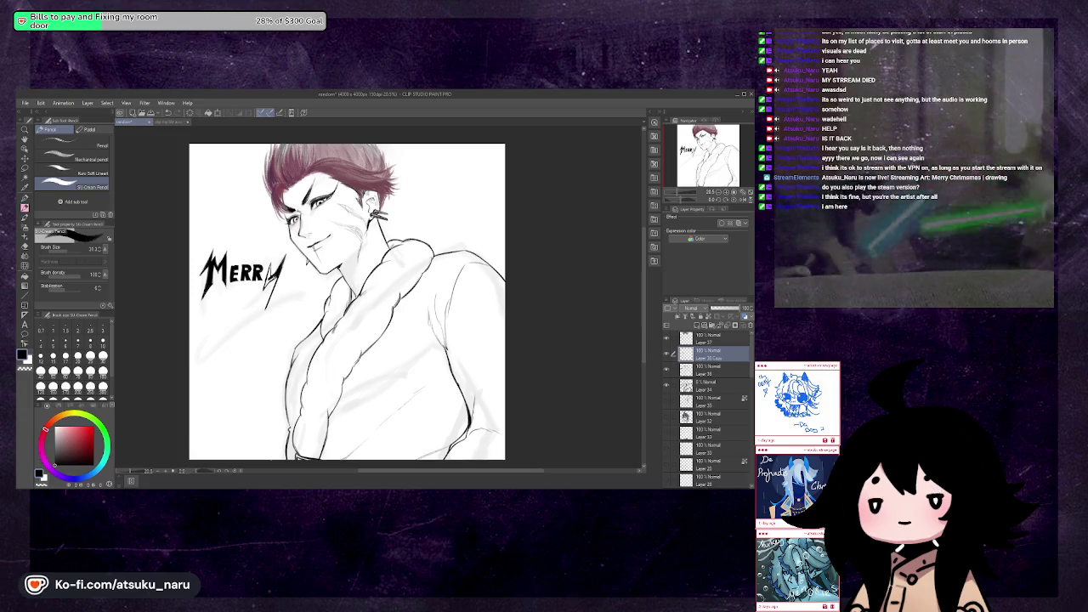
key("h")
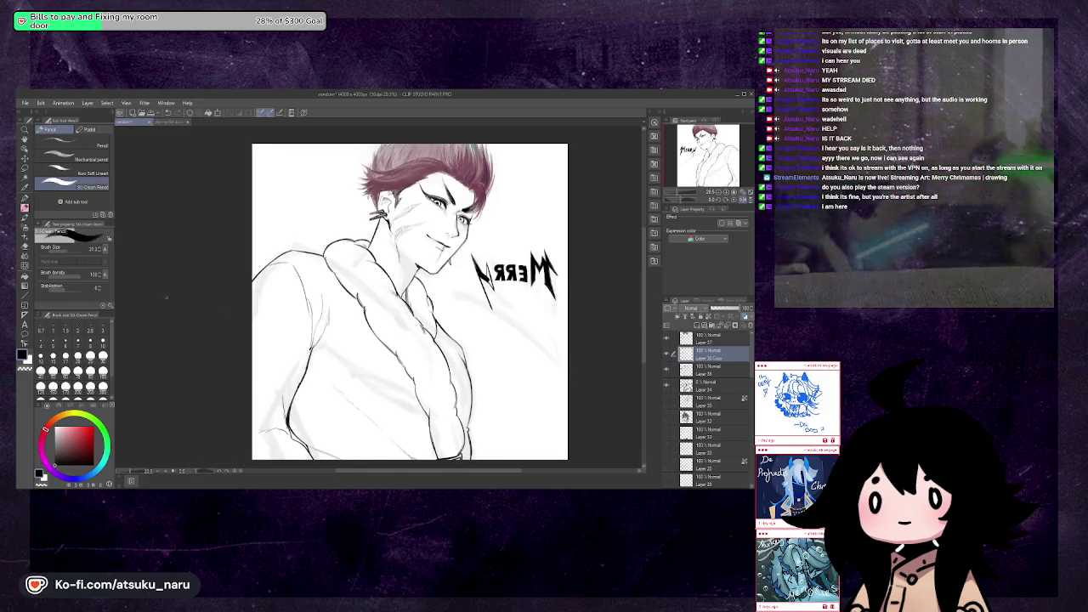
key("h")
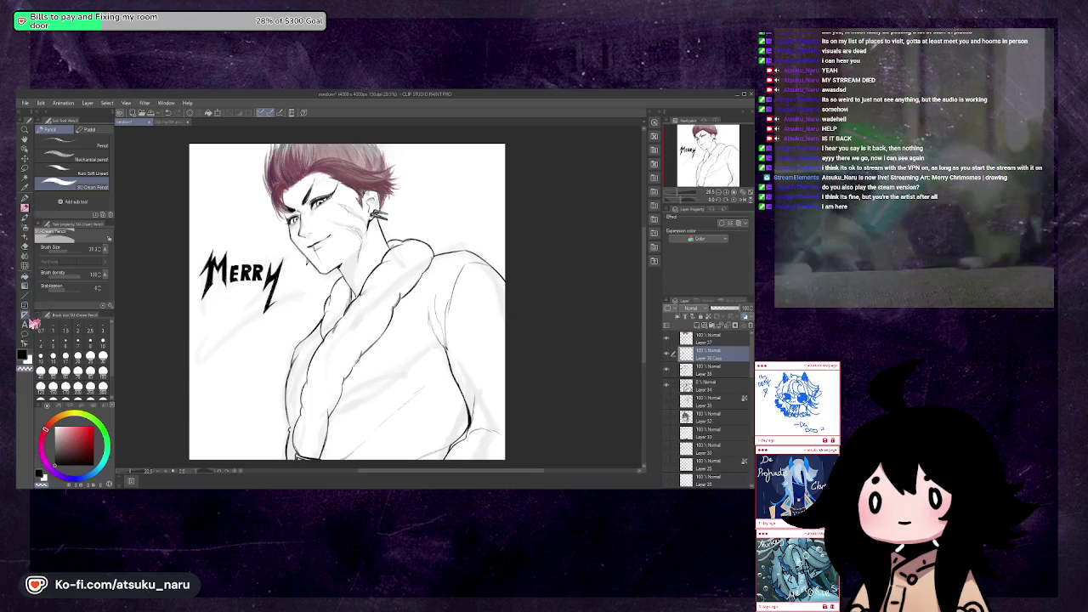
Add a text layer reading 'Christmas' beneath the MERRY lettering
left_click(24, 323)
left_click(212, 324)
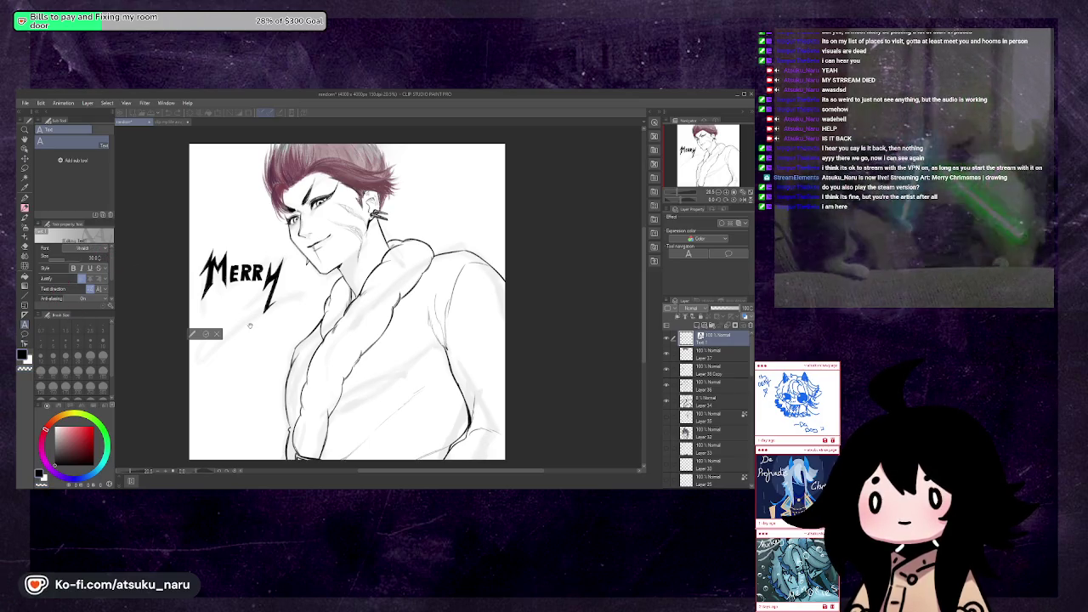
left_click(225, 300)
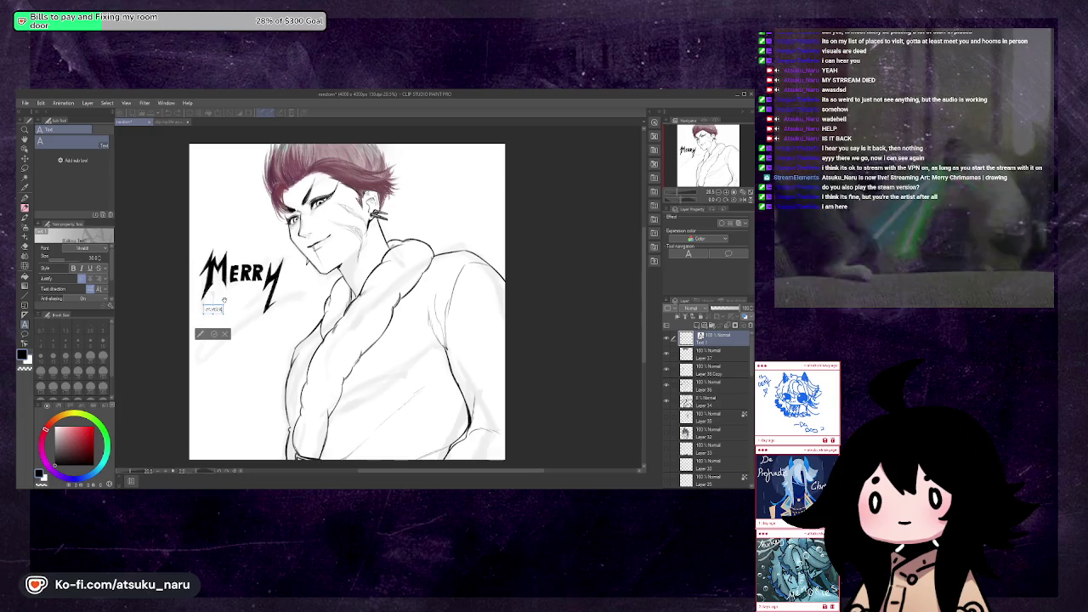
type("mas")
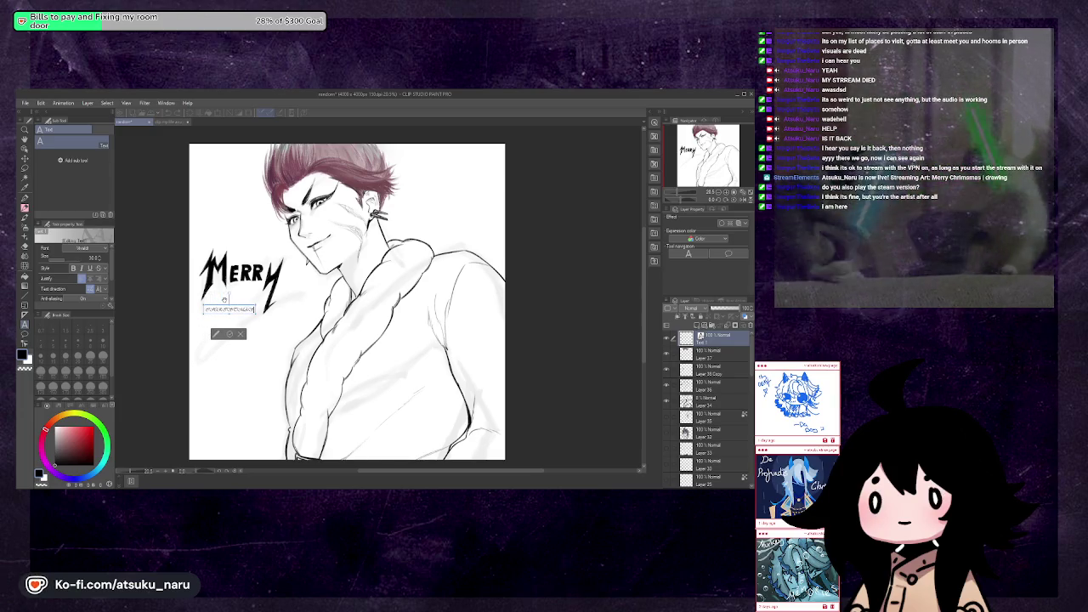
key("BackSpace")
key("BackSpace")
key("BackSpace")
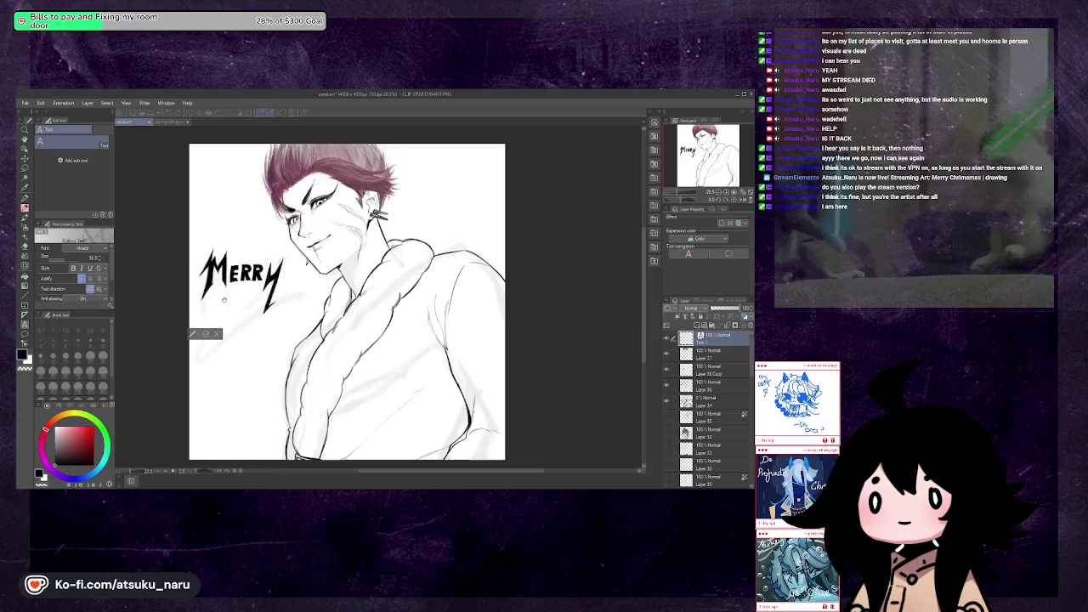
type("Chris")
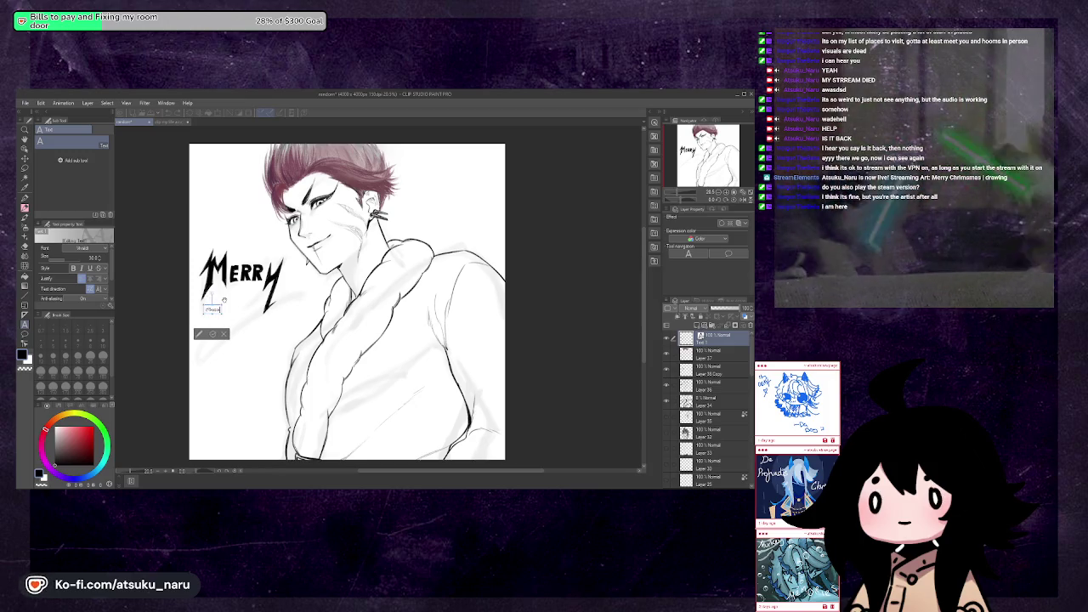
type("tmas")
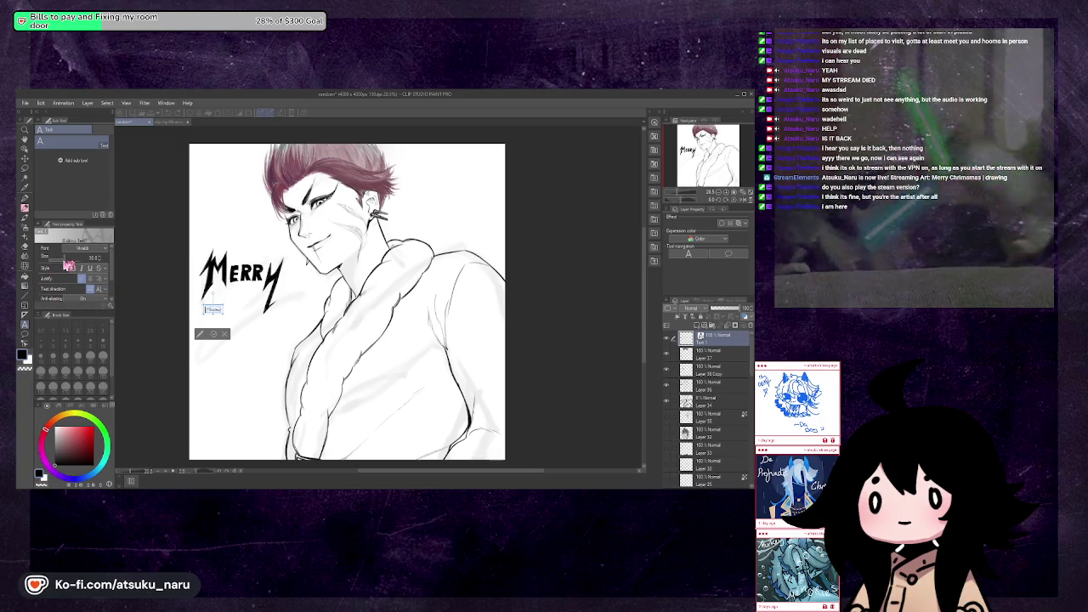
Scale the Christmas text up and position it just under MERRY
left_click_drag(70, 265, 85, 263)
left_click_drag(255, 325, 245, 326)
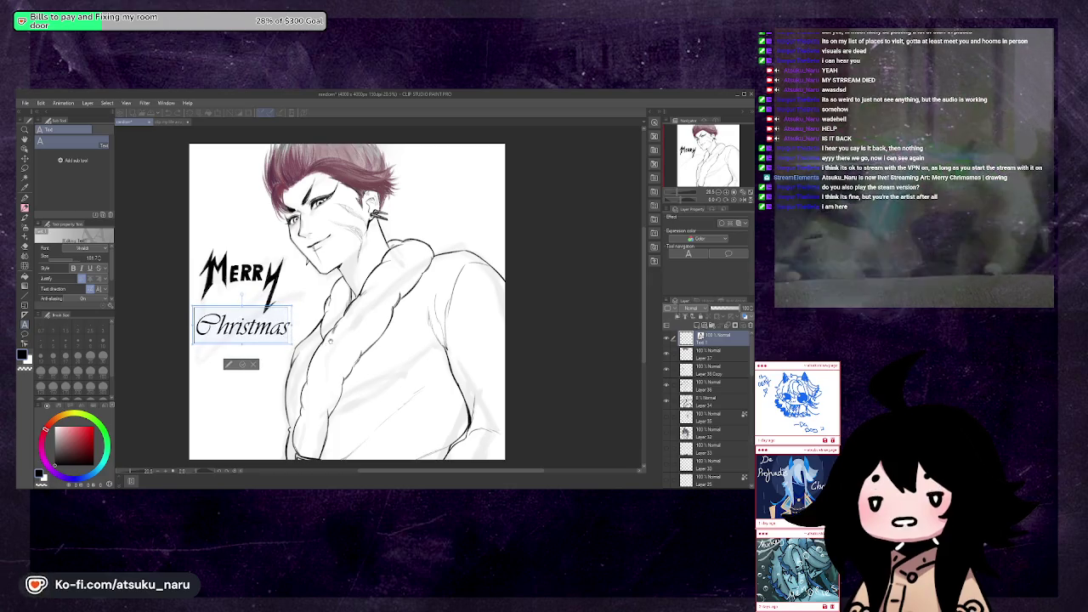
left_click_drag(85, 257, 95, 258)
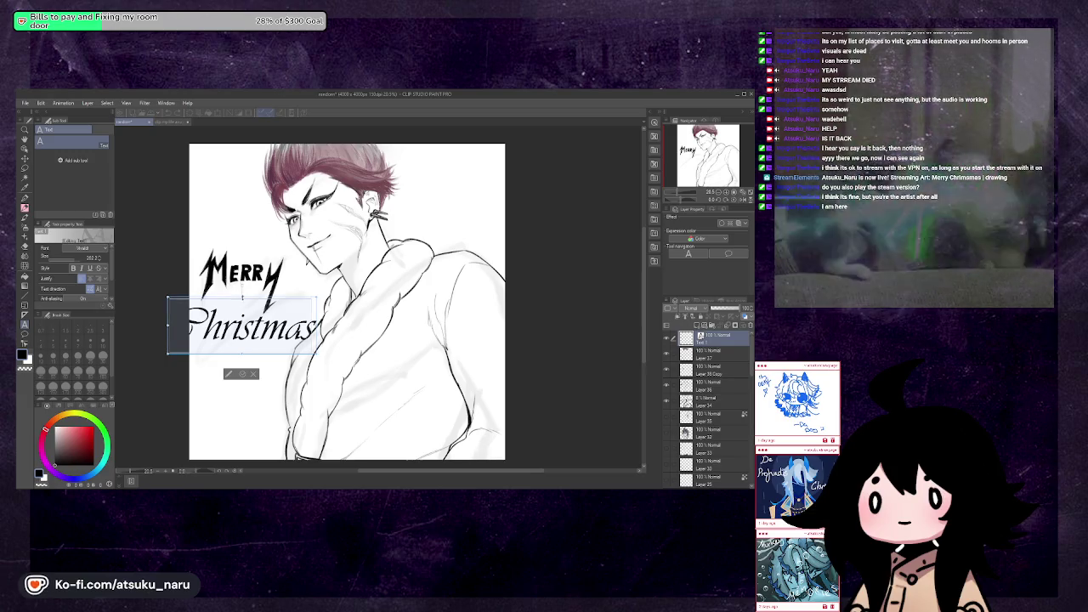
left_click_drag(167, 325, 176, 327)
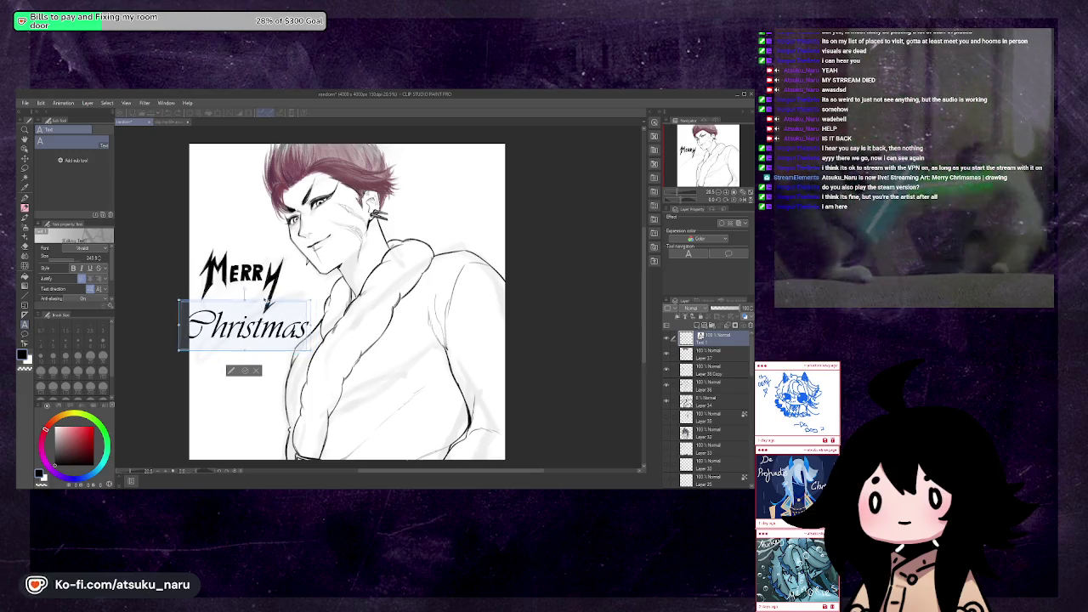
left_click_drag(261, 304, 289, 283)
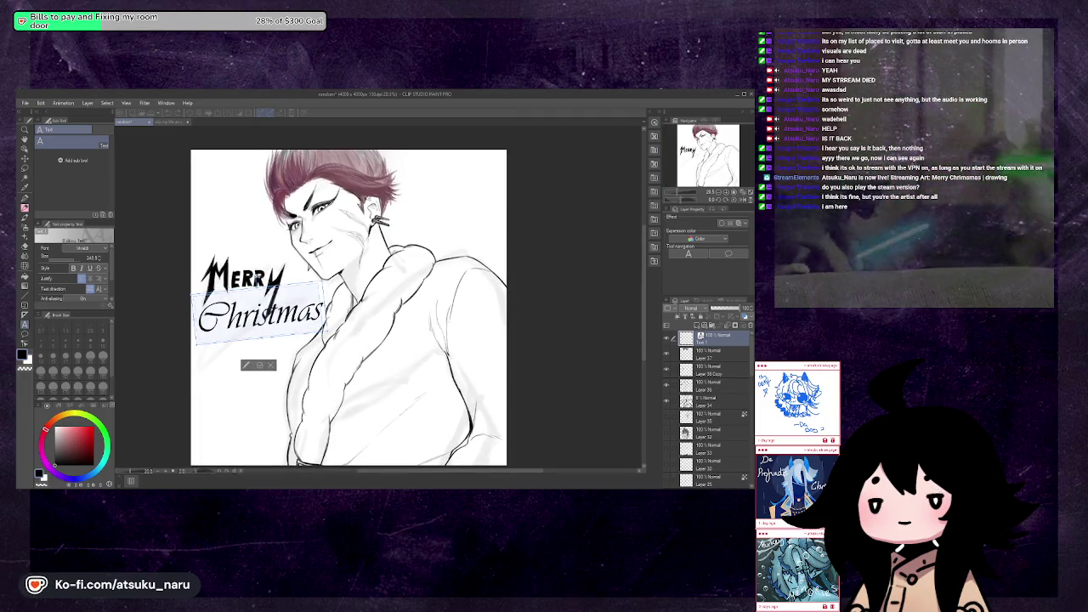
left_click_drag(258, 279, 257, 280)
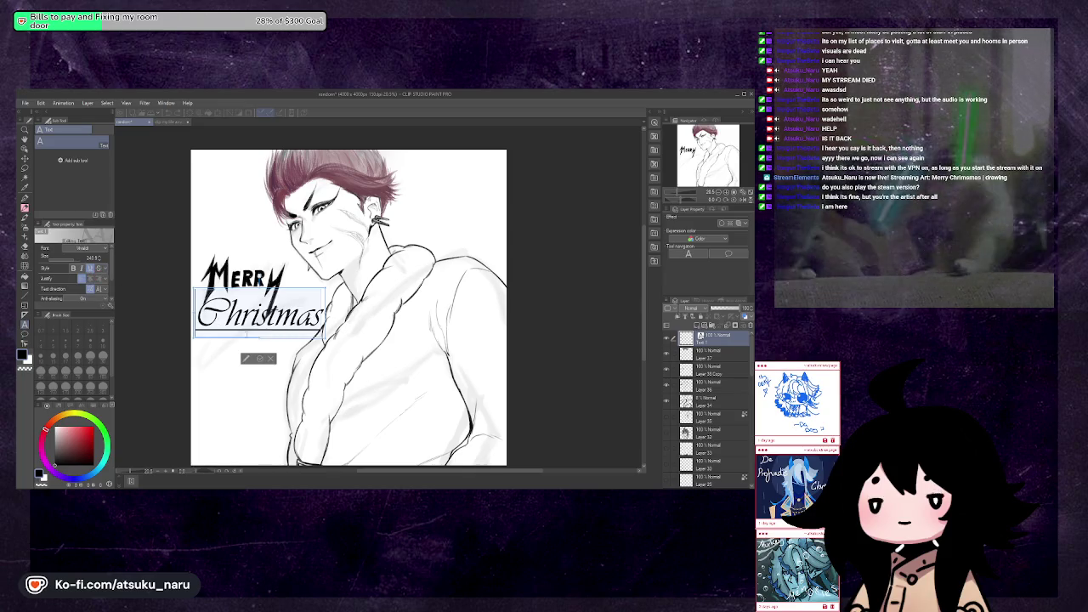
Commit the Christmas text and delete the Layer 36 Copy layer
left_click(263, 360)
left_click(704, 351)
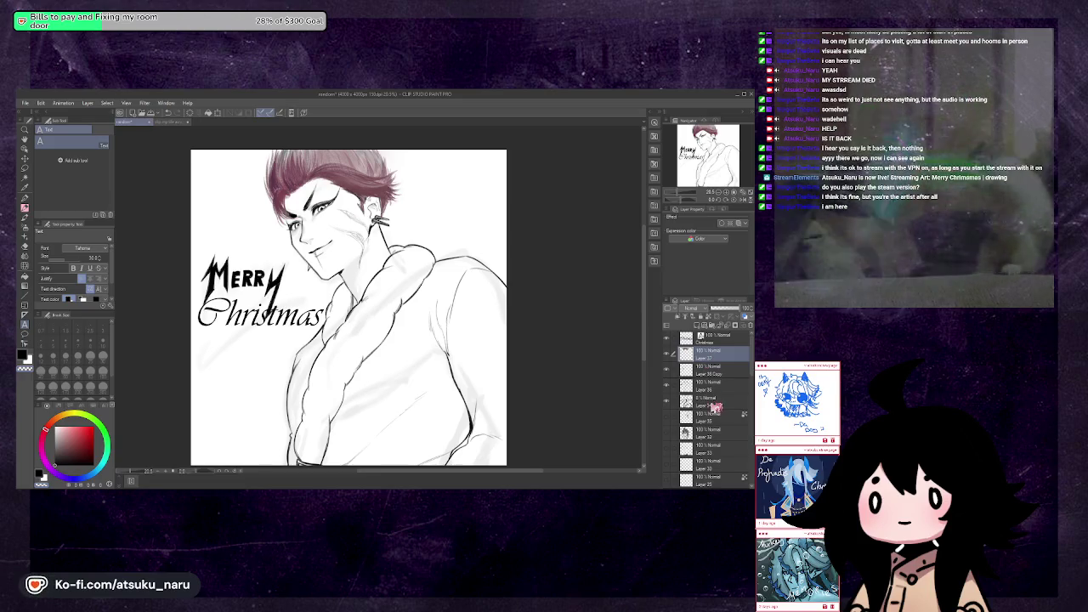
left_click(704, 371)
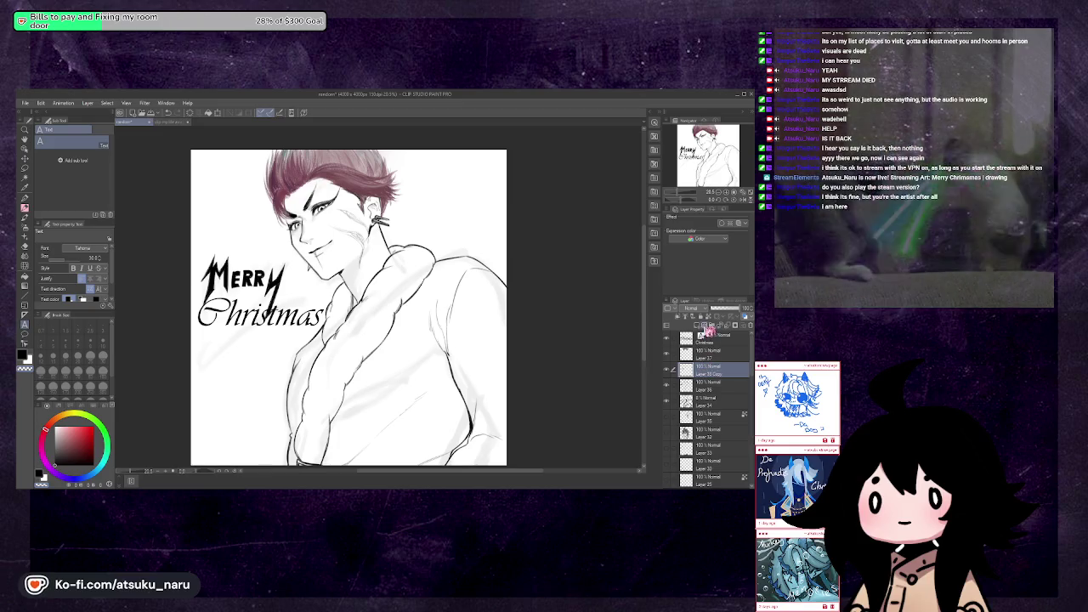
left_click(735, 325)
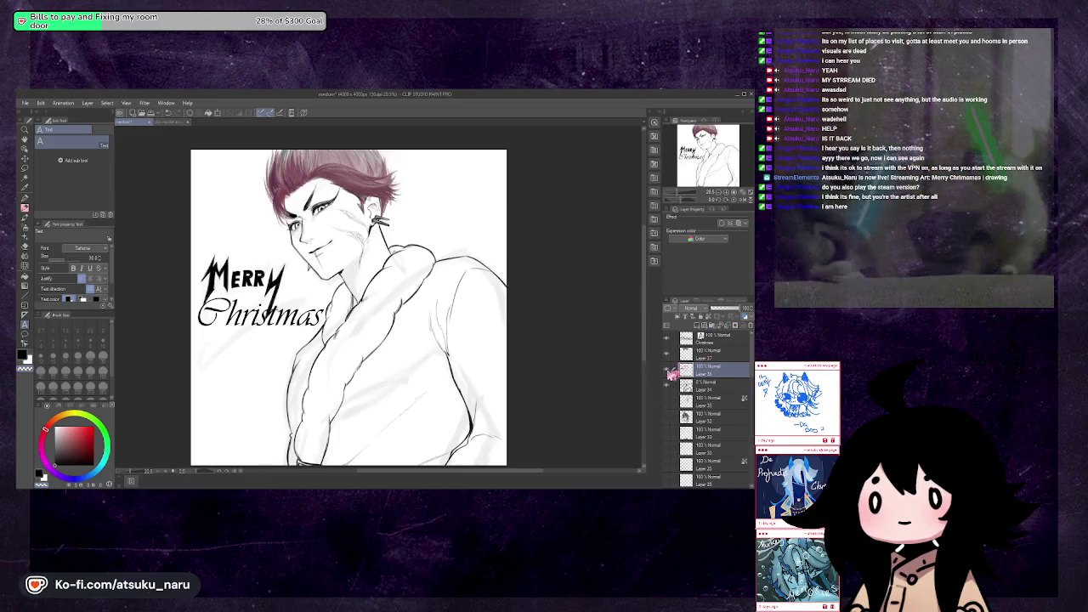
Lasso the Merry lettering, shrink it and move it toward Christmas
left_click(24, 168)
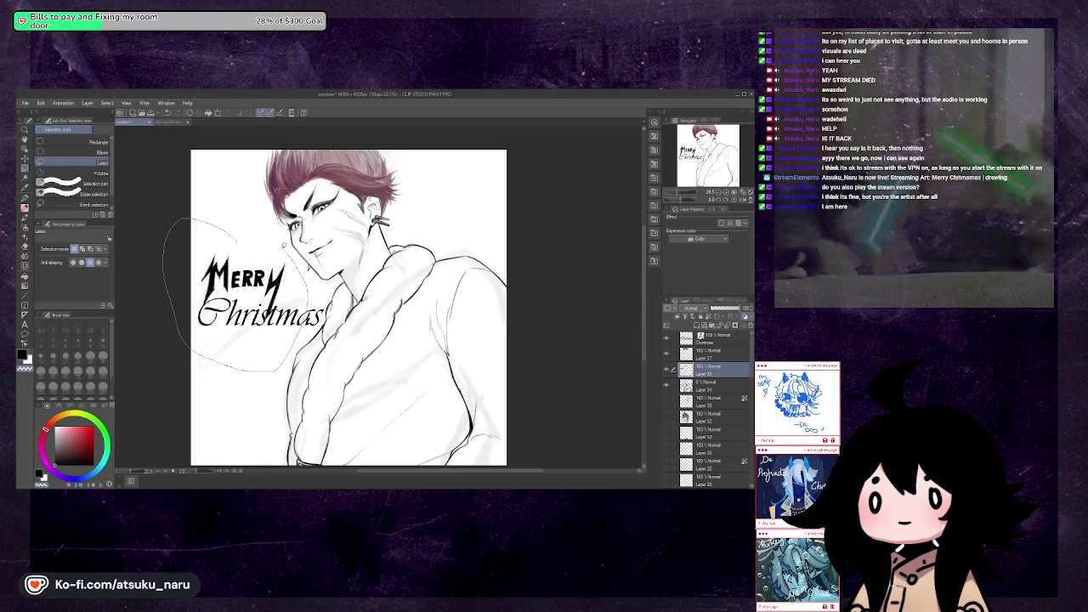
left_click_drag(285, 359, 287, 269)
key("ctrl+t")
left_click_drag(306, 374, 293, 349)
mouse_move(245, 298)
left_mouse_down()
mouse_move(268, 302)
mouse_move(267, 269)
left_mouse_up()
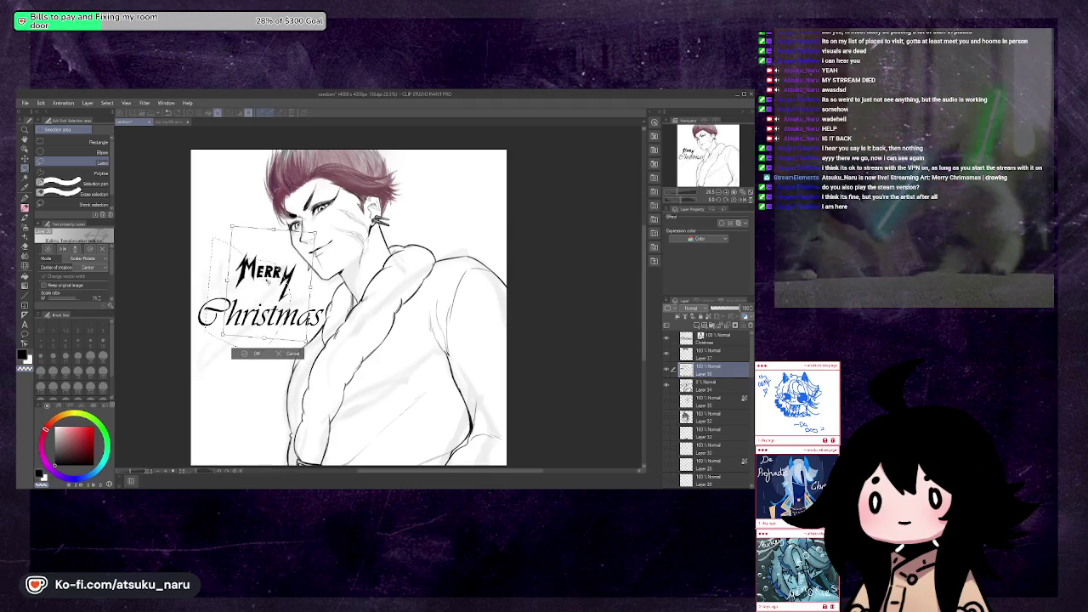
left_click_drag(267, 270, 270, 274)
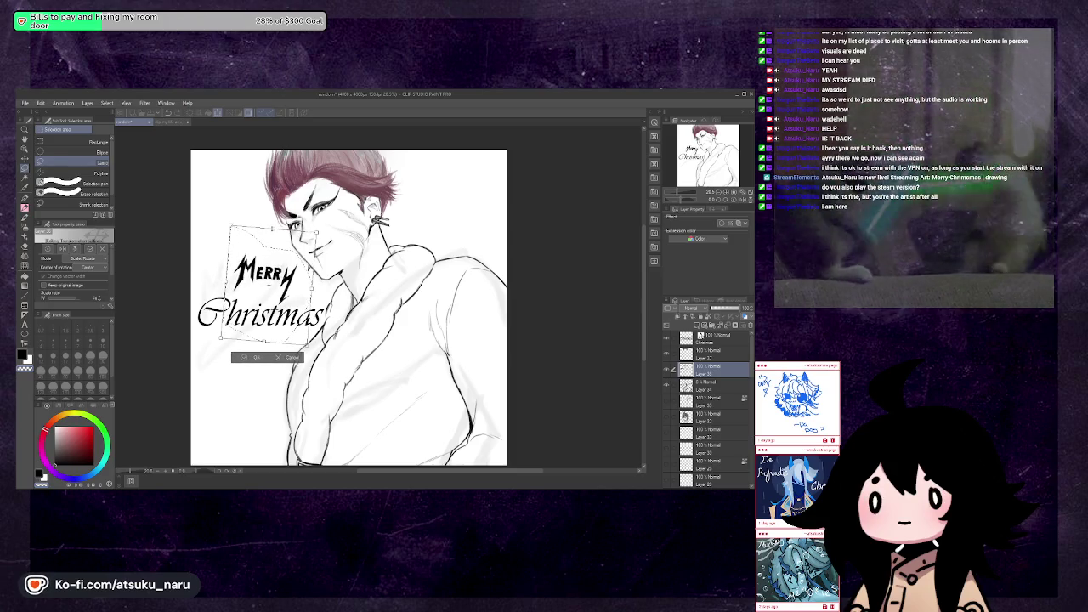
Fine-tune Merry's size and position above Christmas, apply it and deselect
left_click_drag(272, 228, 270, 231)
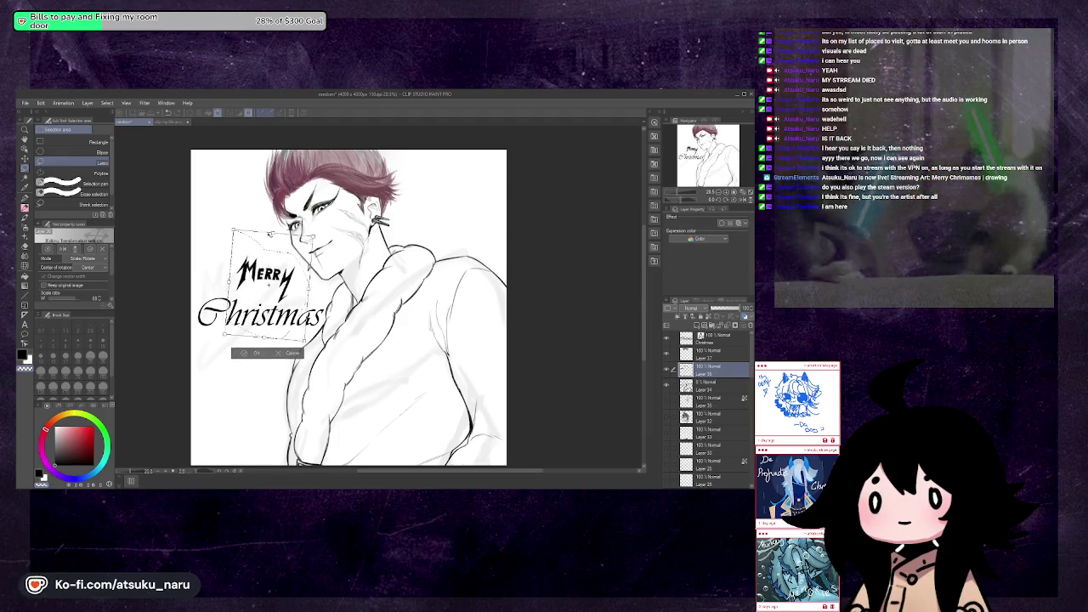
left_click_drag(272, 231, 270, 259)
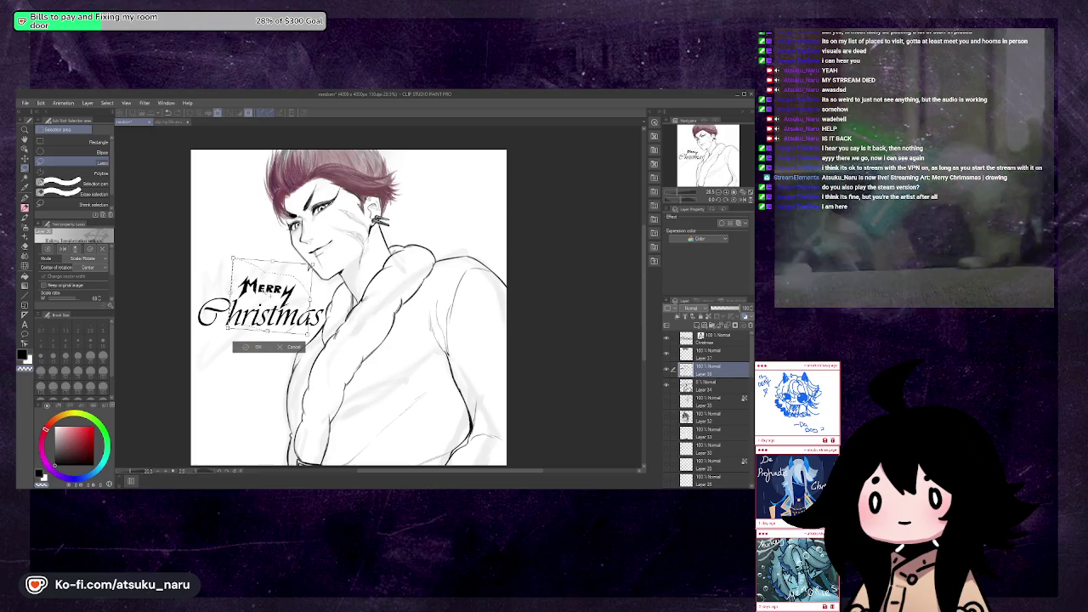
left_click_drag(270, 258, 258, 254)
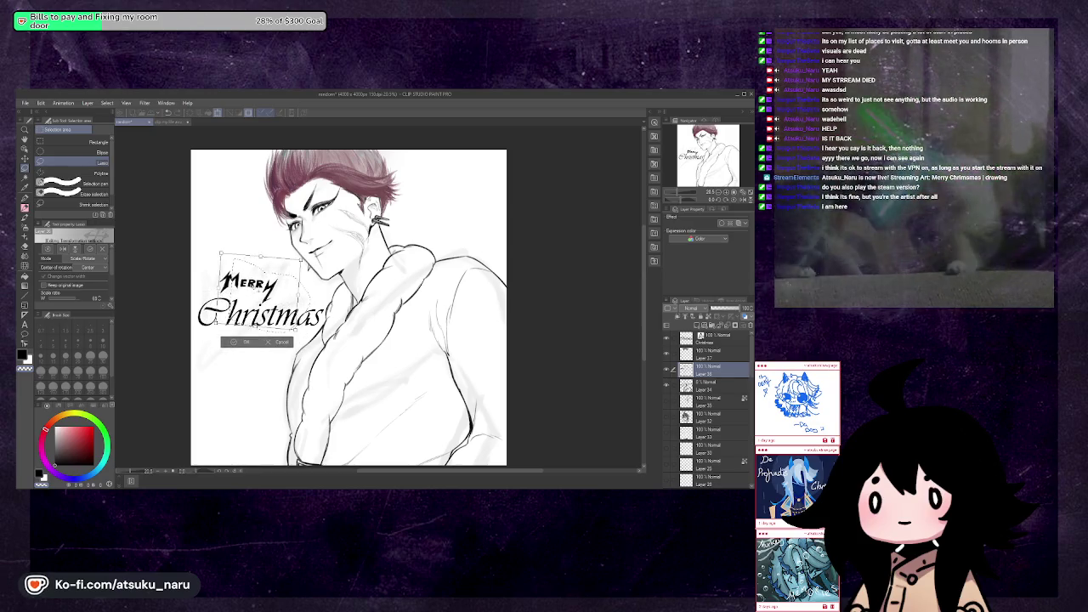
left_click(244, 341)
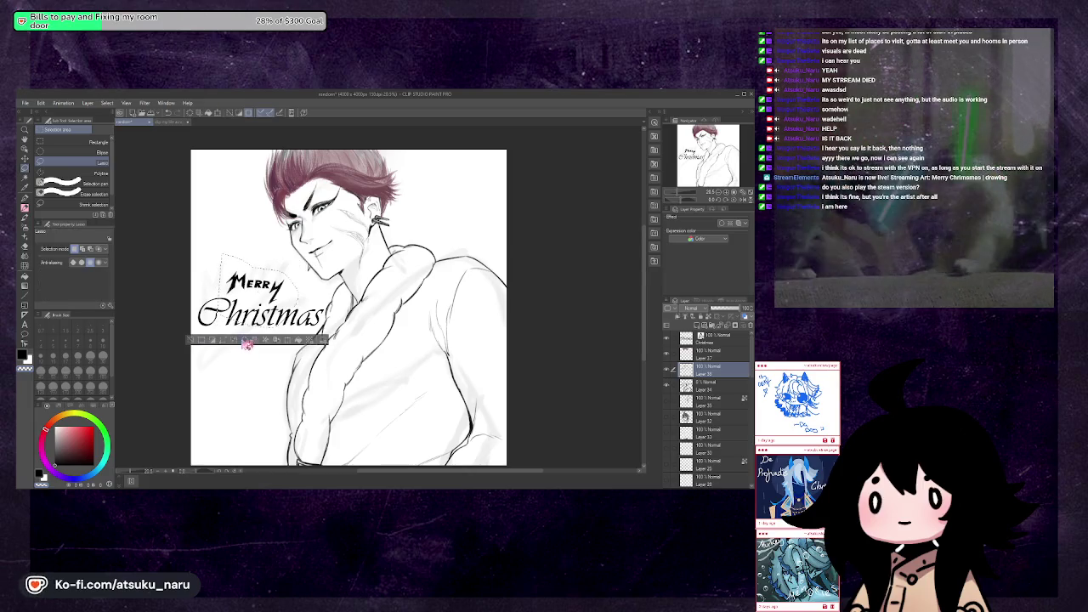
key("ctrl+d")
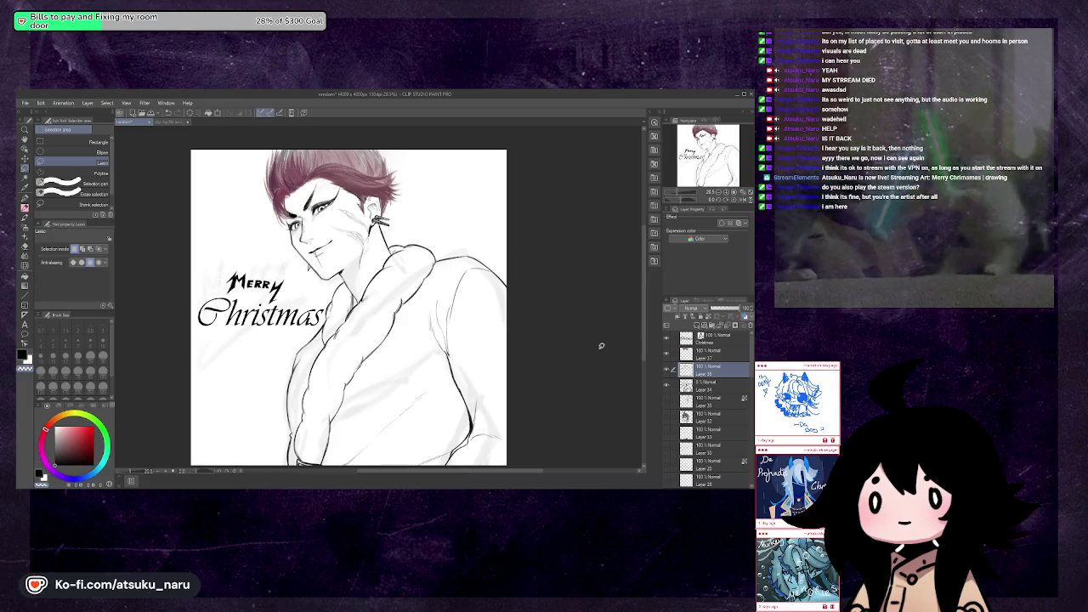
key("h")
key("h")
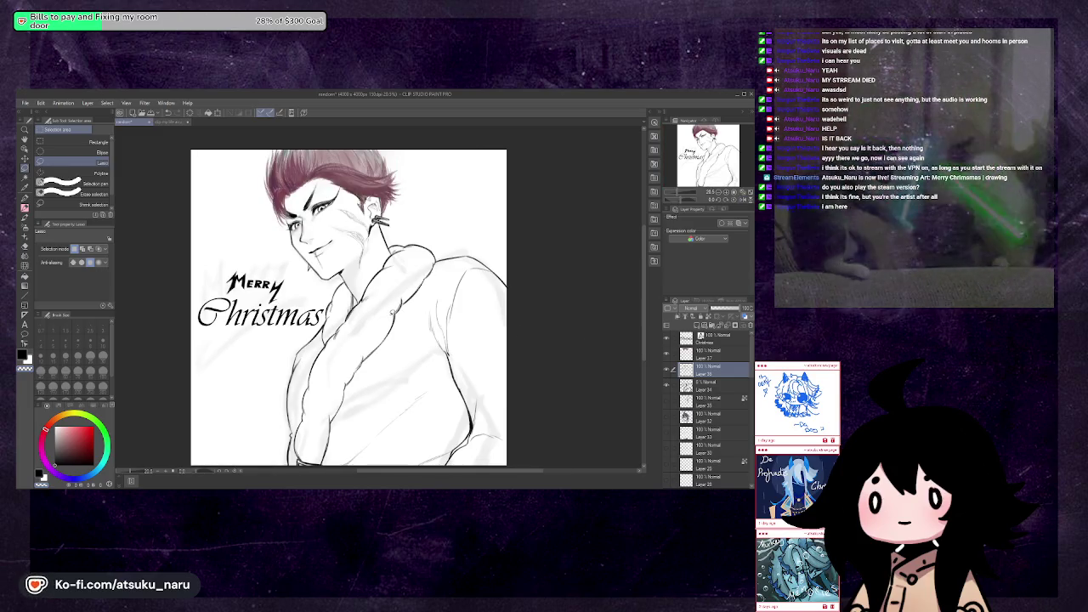
left_click(713, 397)
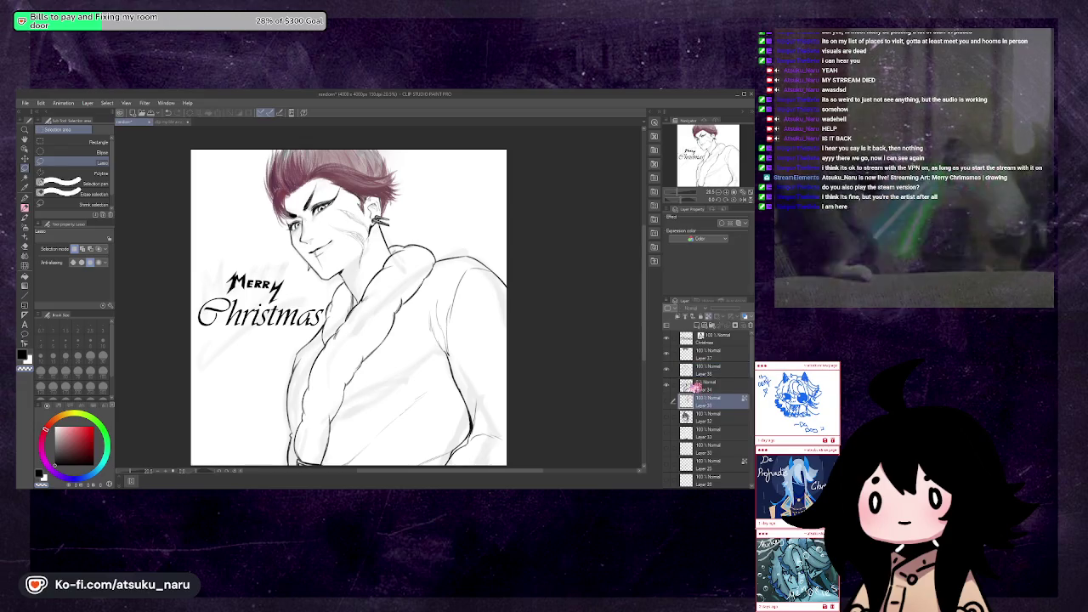
Hide the faint sketch layer and move Layer 33 above Layer 34
left_click(671, 387)
left_click(669, 391)
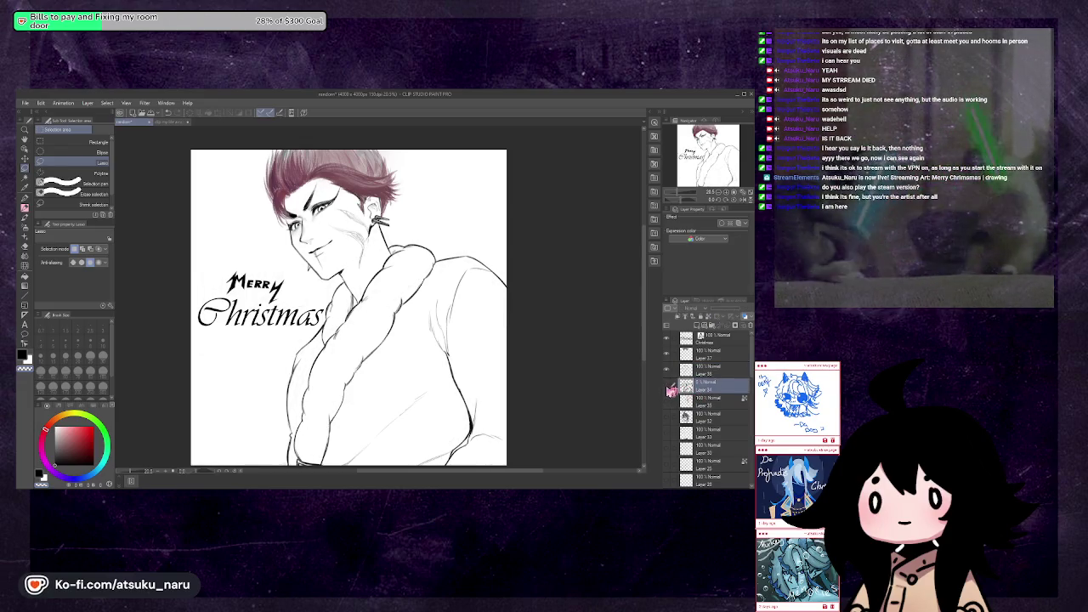
scroll(344, 303, "down", 1)
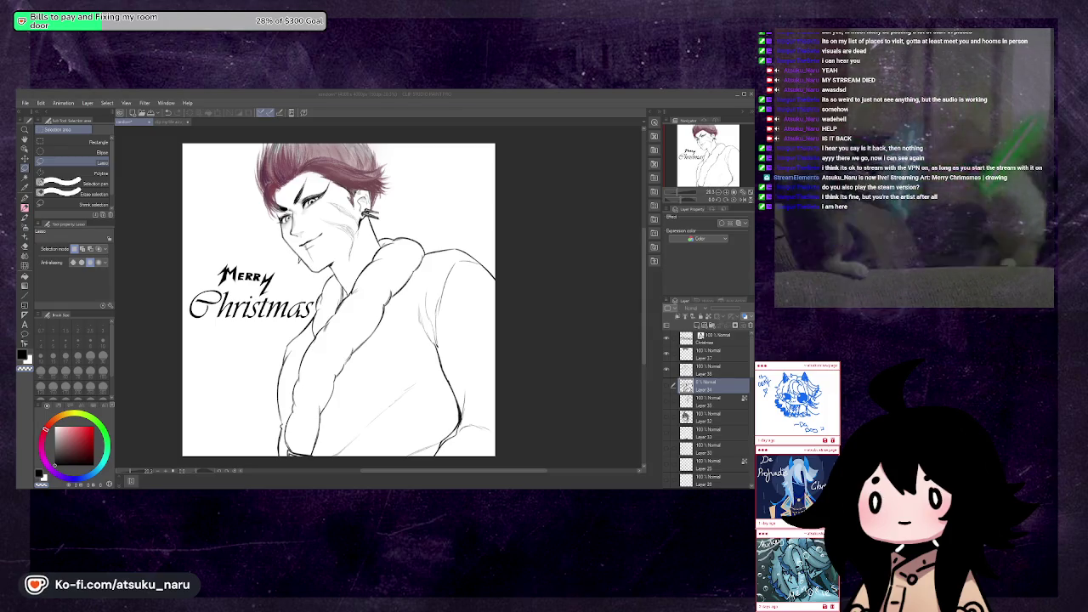
left_click(372, 289)
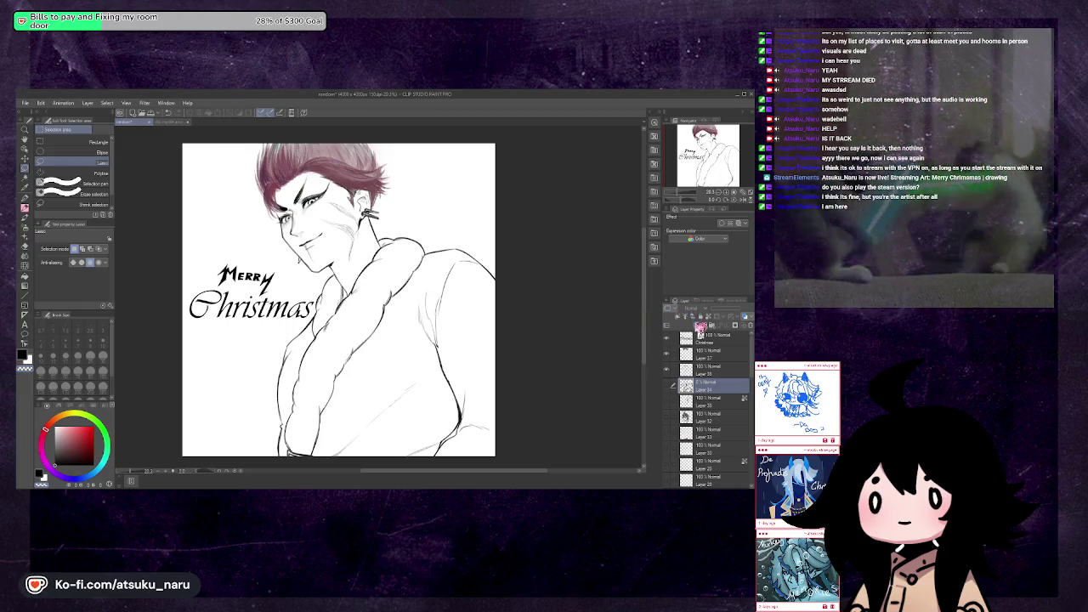
left_click_drag(705, 399, 694, 294)
scroll(340, 298, "up", 3)
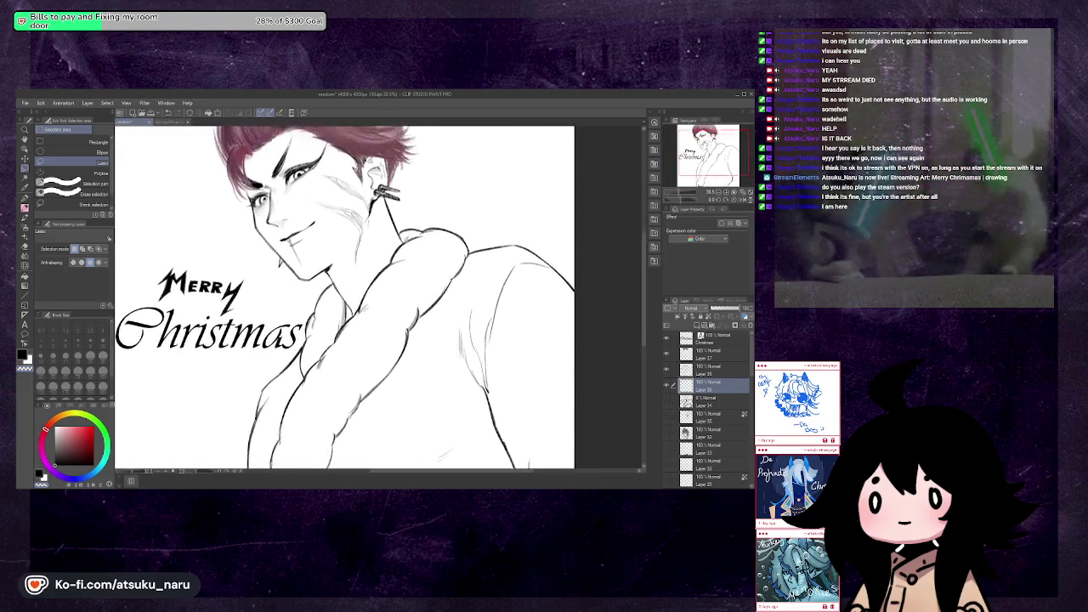
Try a pinkish-red airbrush blush stroke on the cheeks, then undo it
left_click(25, 226)
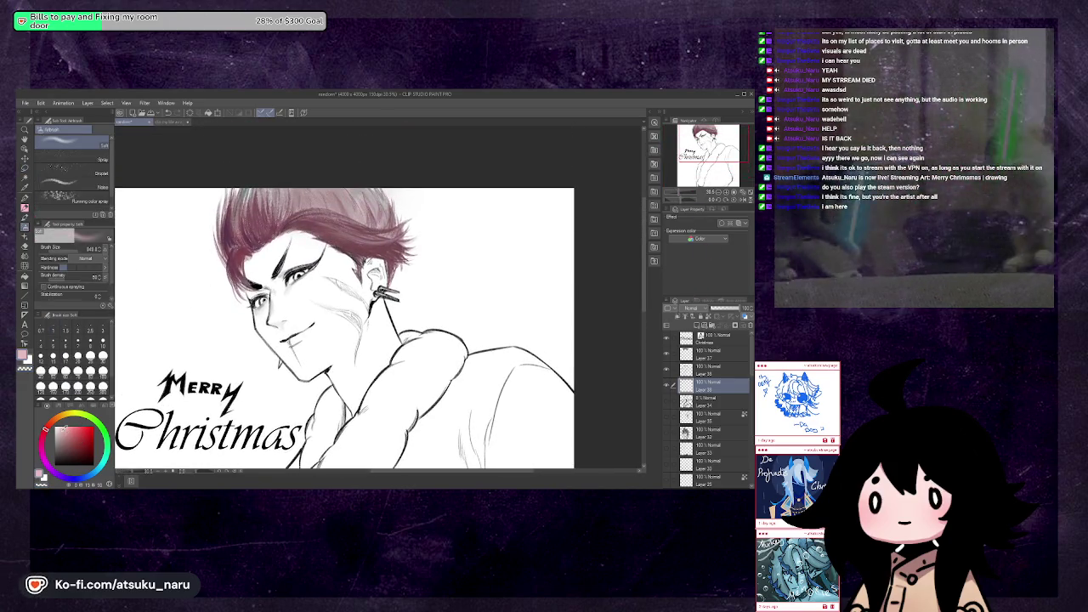
left_click(55, 424)
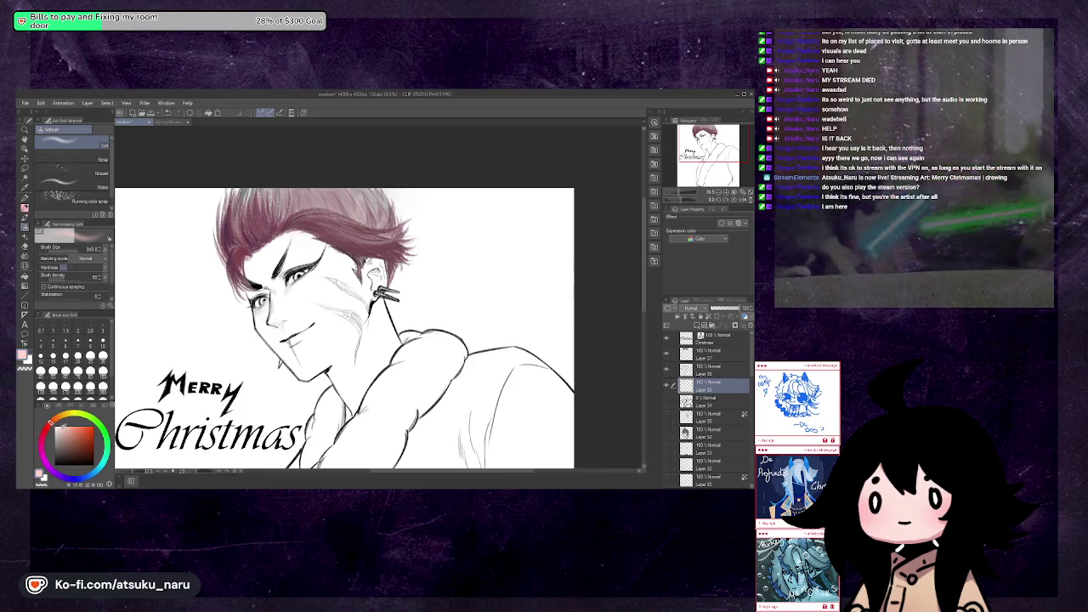
left_click_drag(315, 272, 336, 319)
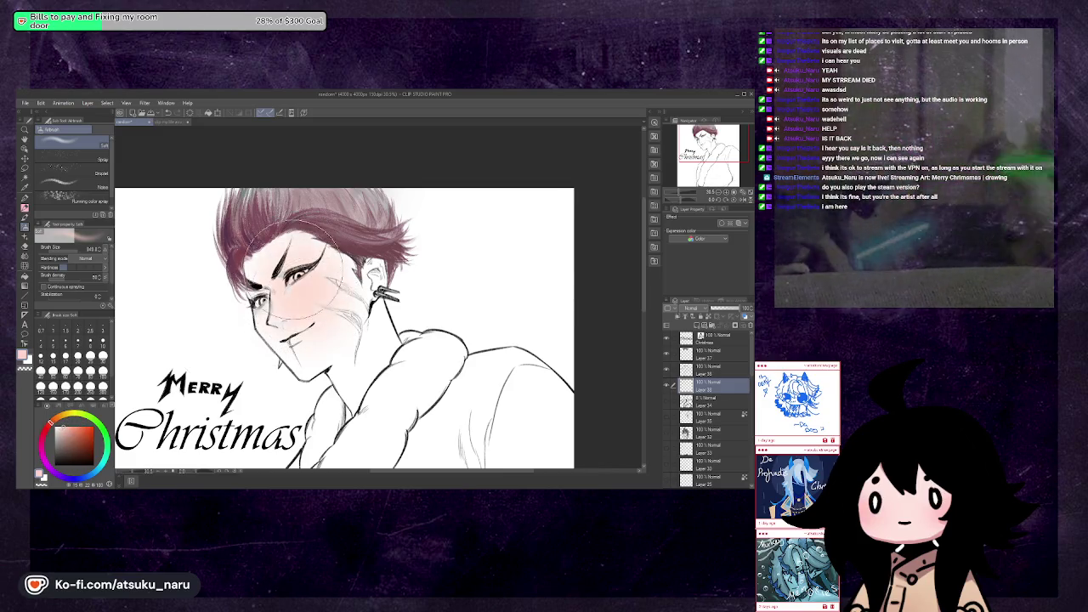
left_click_drag(264, 280, 294, 284)
key("ctrl+z")
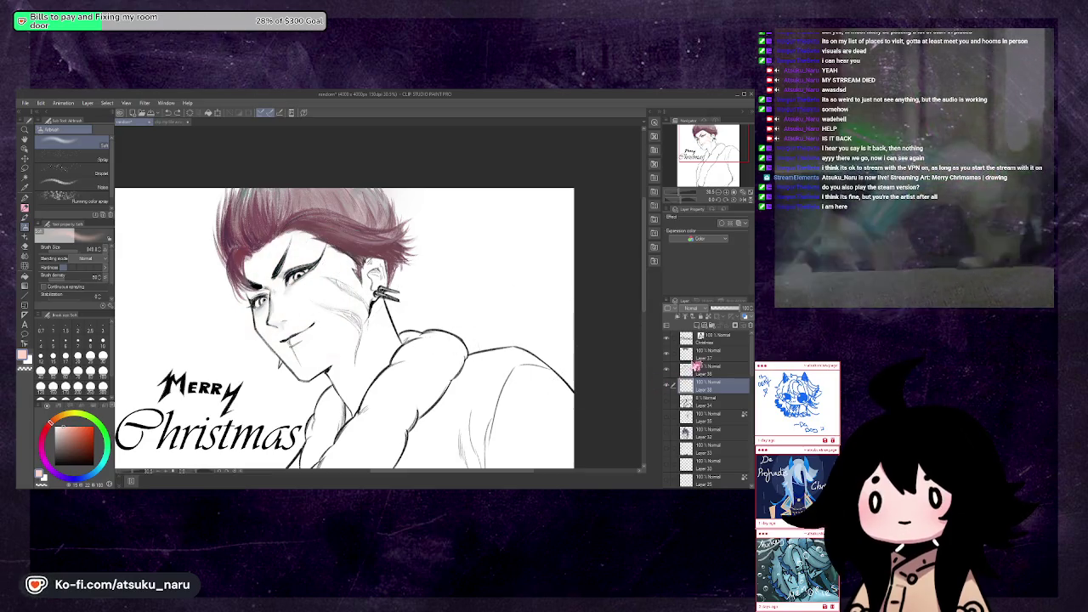
Toggle layer visibility to find the correct layer and select it
left_click(667, 359)
left_click(667, 374)
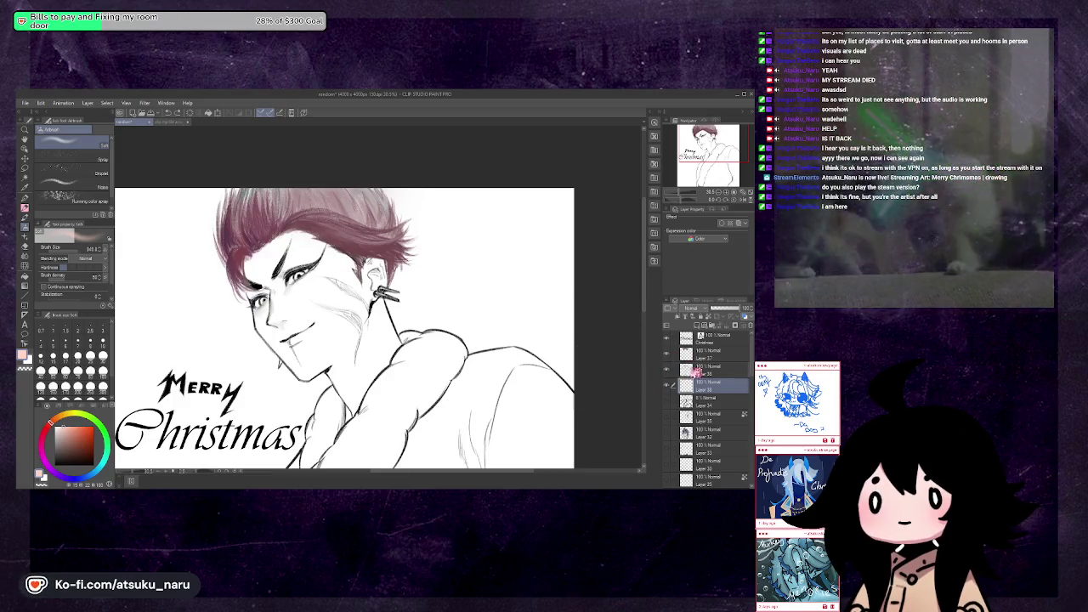
left_click(706, 367)
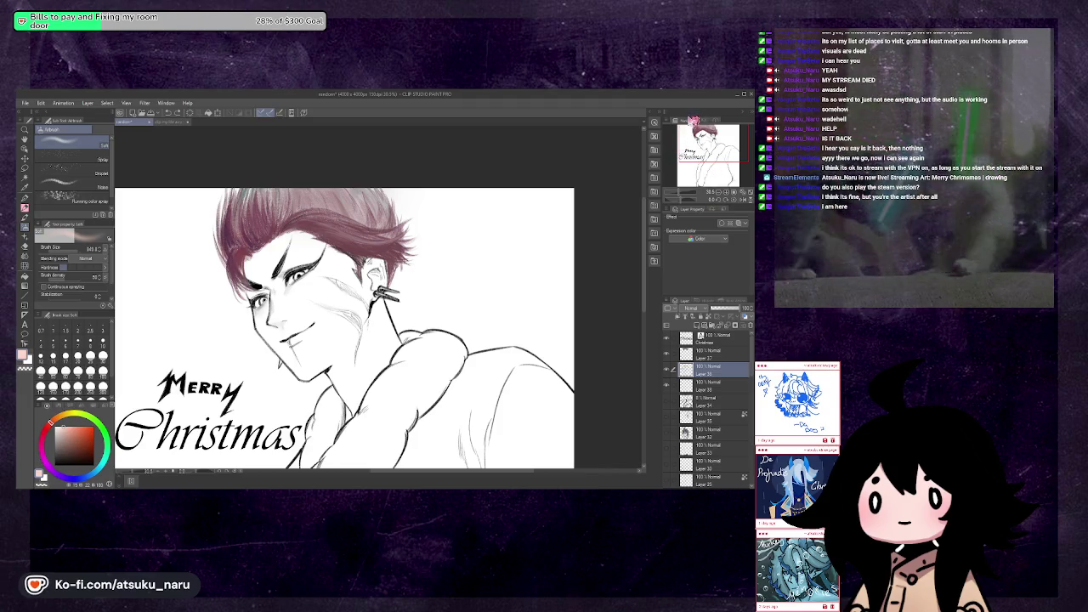
left_click(667, 382)
left_click(706, 382)
Airbrush pink shading across the face, cheeks, jaw and neck
left_click_drag(281, 340, 348, 289)
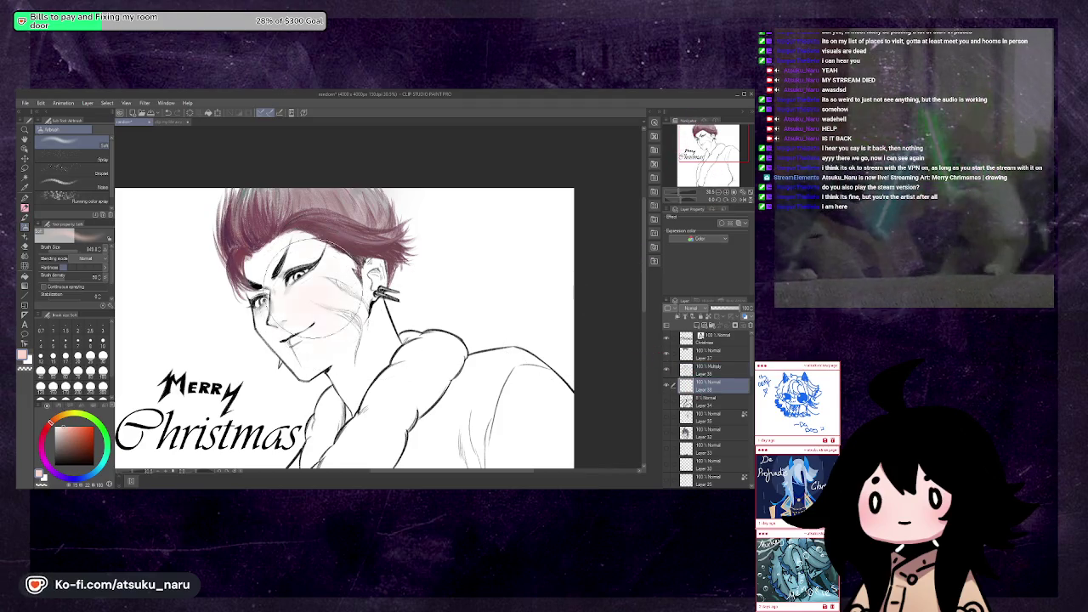
left_click_drag(255, 272, 340, 340)
left_click_drag(272, 306, 349, 365)
mouse_move(281, 255)
left_mouse_down()
mouse_move(332, 297)
mouse_move(365, 358)
left_mouse_up()
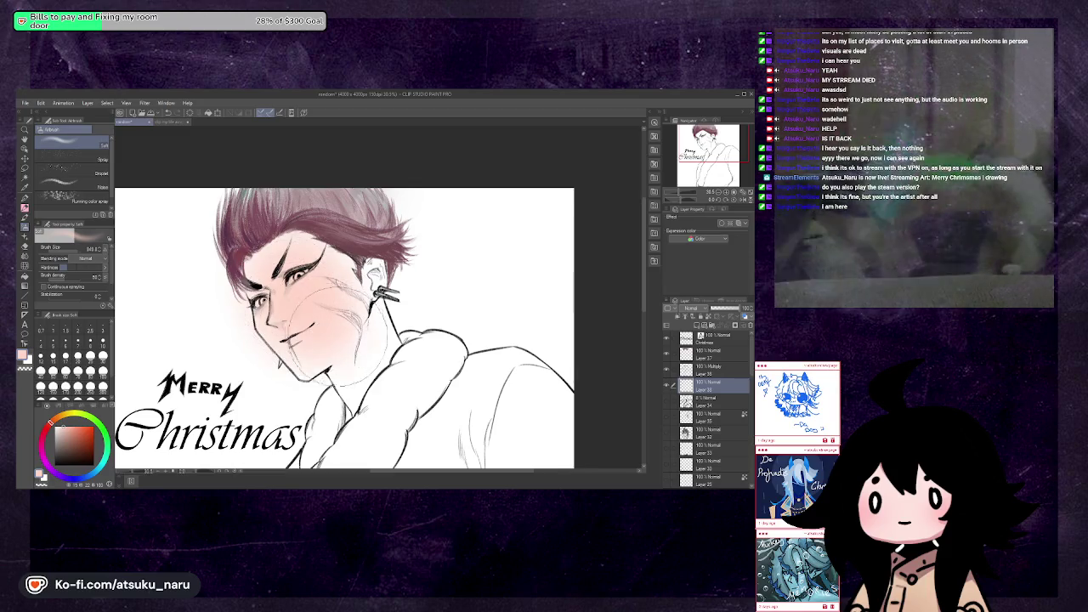
left_click_drag(306, 314, 382, 366)
left_click_drag(327, 289, 365, 365)
left_click_drag(391, 247, 332, 298)
Add small soft strokes to the face and neck while the view is mirrored
key("h")
mouse_move(451, 281)
left_mouse_down()
mouse_move(425, 340)
mouse_move(383, 383)
left_mouse_up()
left_click_drag(374, 340, 340, 425)
key("h")
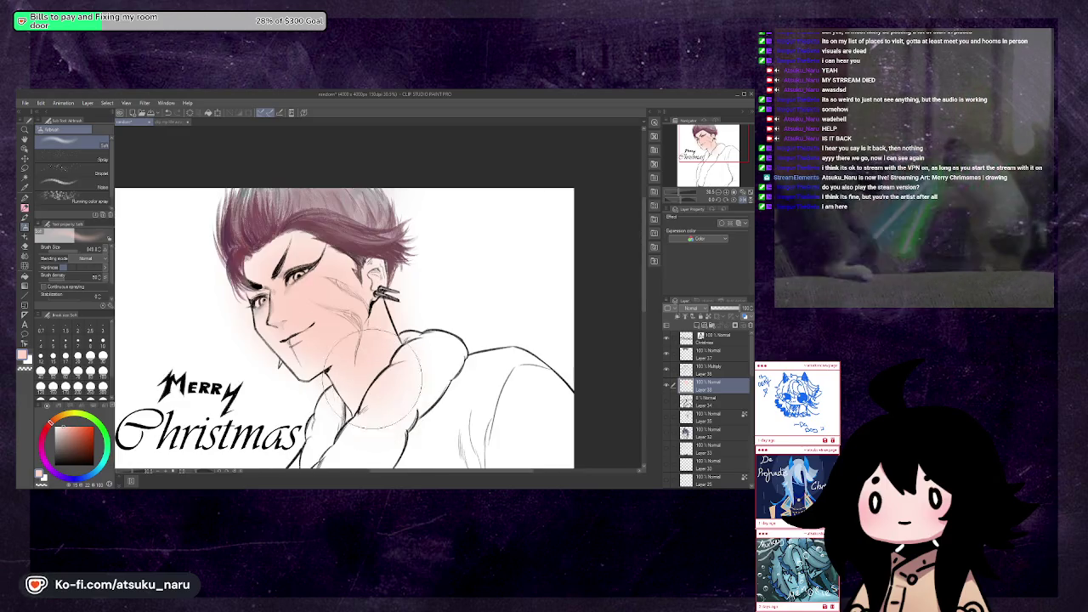
Tidy with a smaller eraser, then return to a resized airbrush and mirror-check
left_click(26, 246)
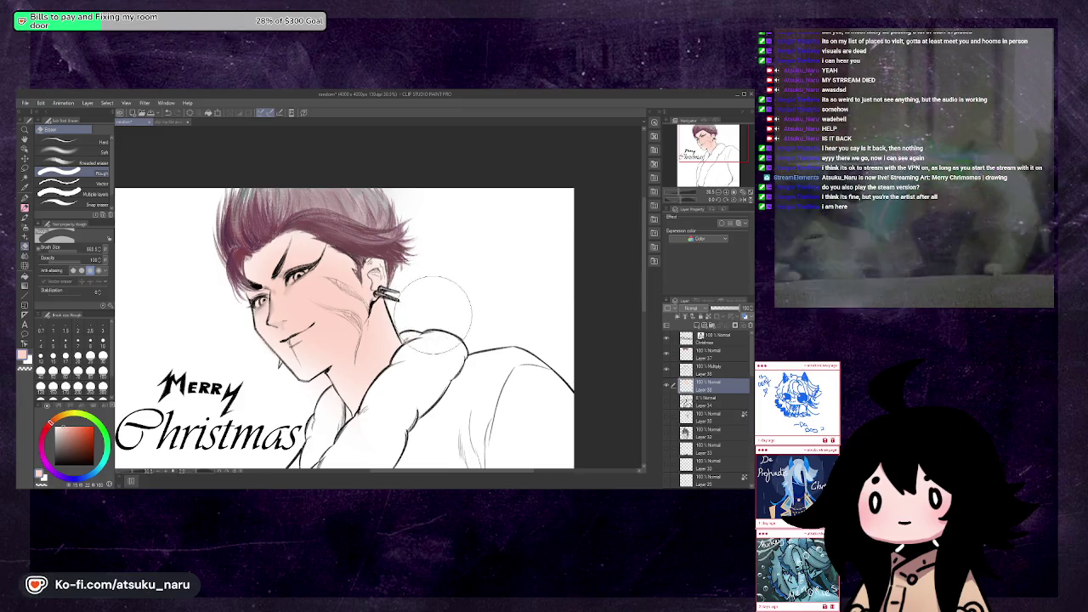
left_click_drag(83, 256, 74, 256)
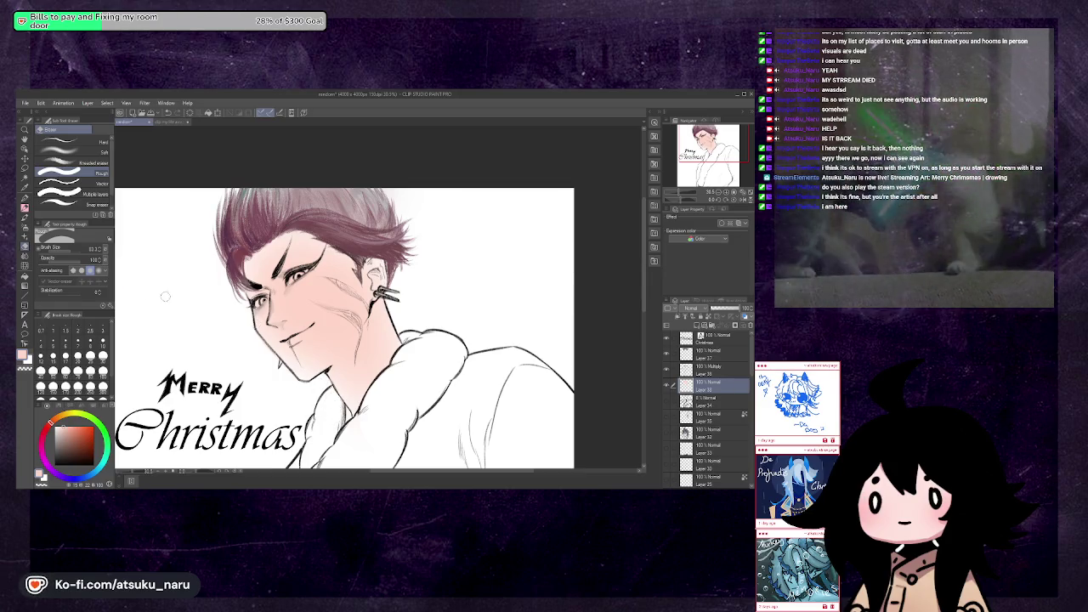
key("p")
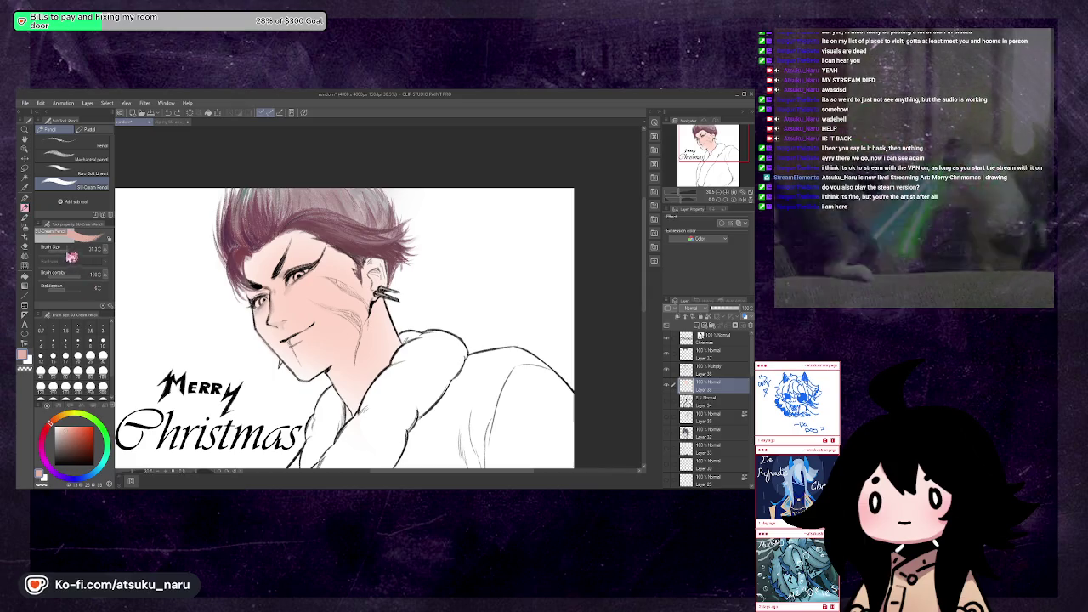
key("b")
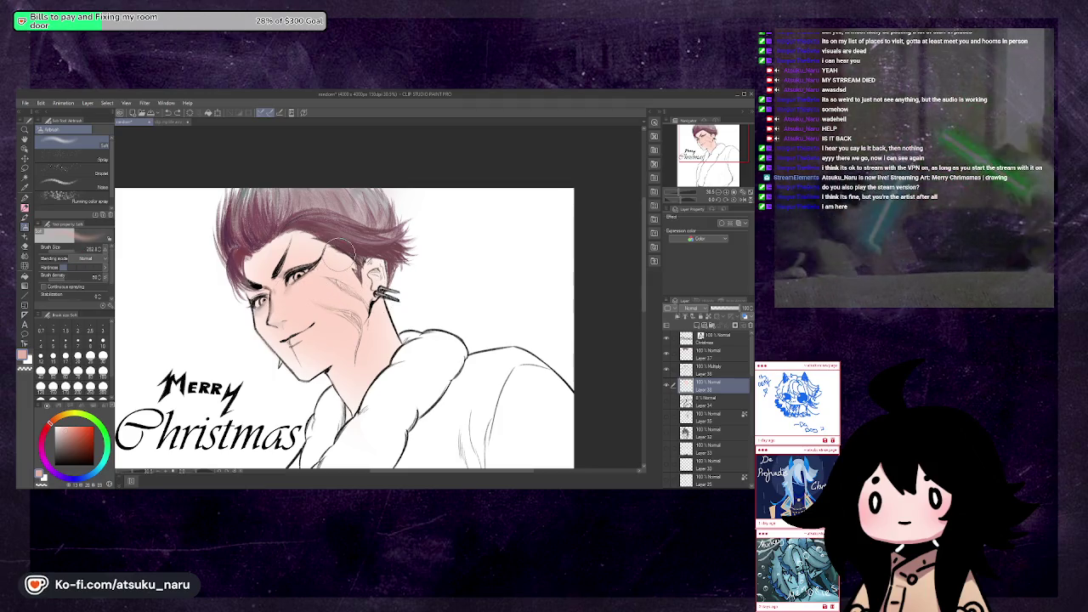
left_click(80, 251)
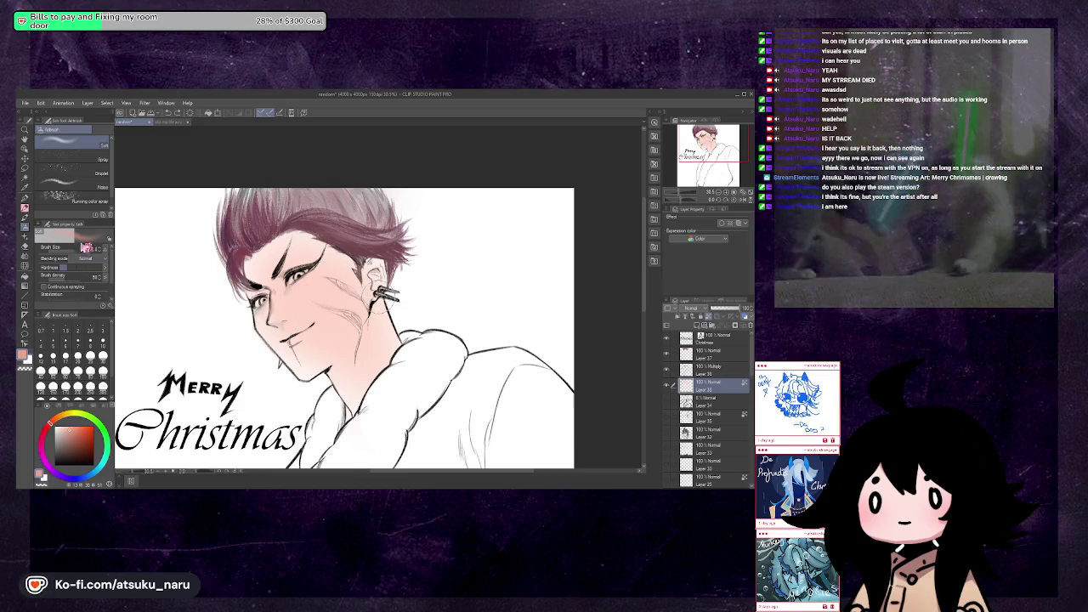
key("h")
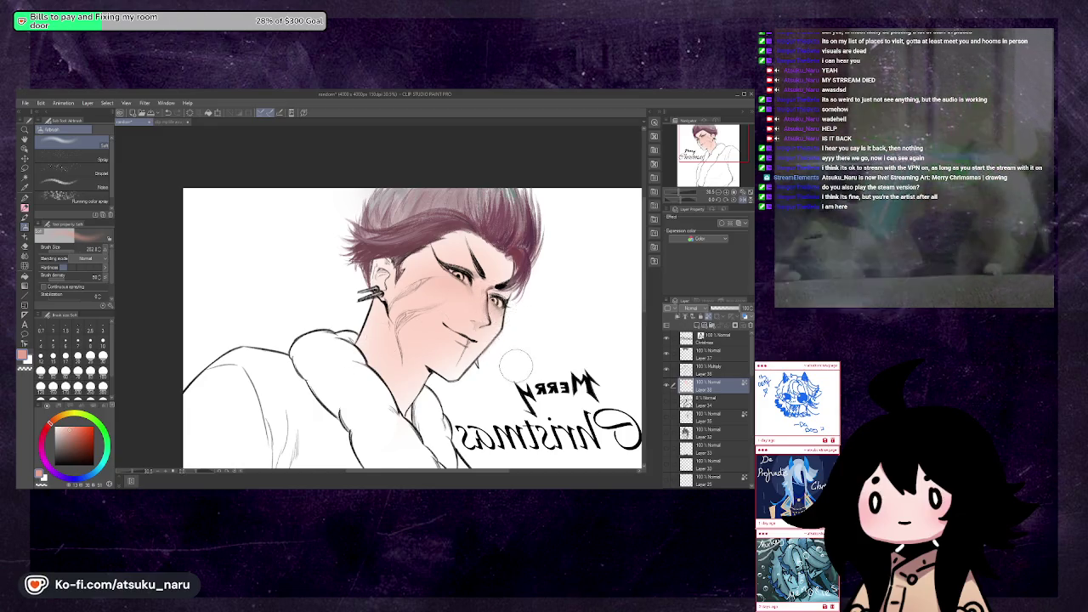
key("h")
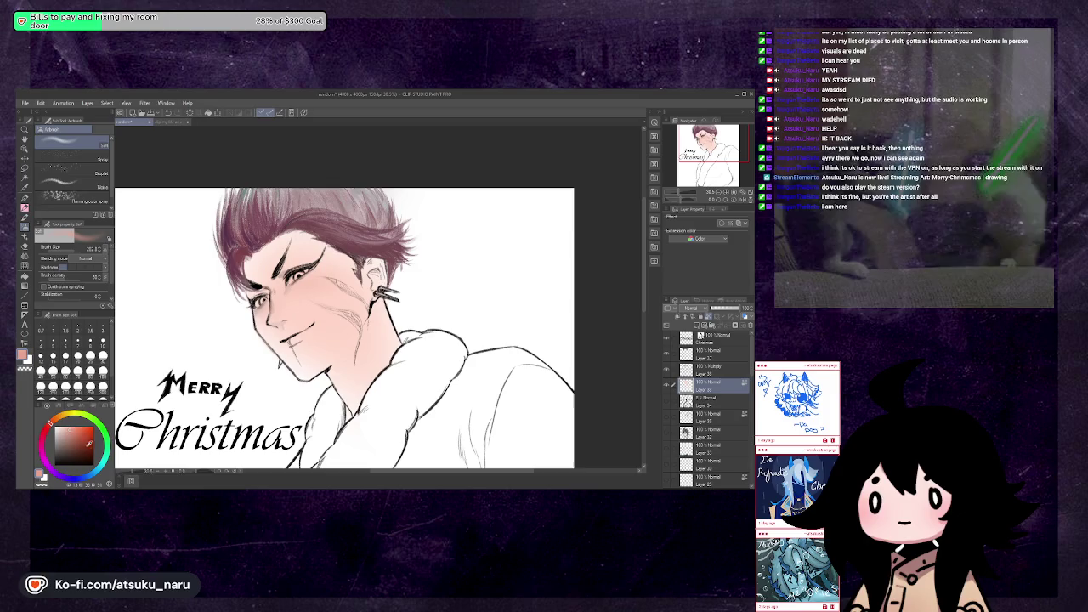
Spray dark blue-purple shading on the neck and cheek, then pick light peach
left_click(74, 480)
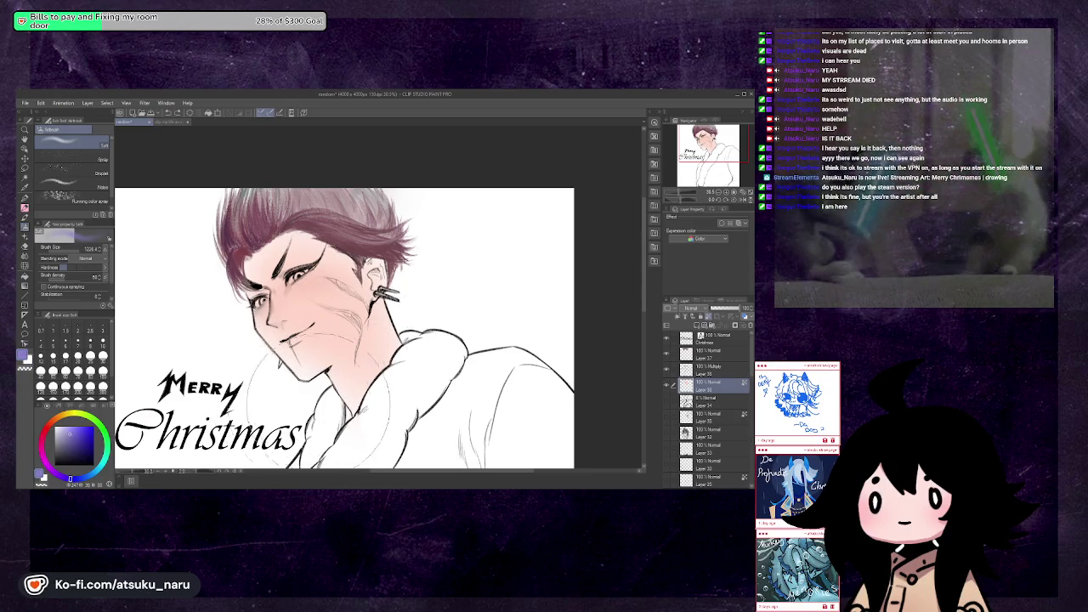
left_click_drag(331, 366, 399, 386)
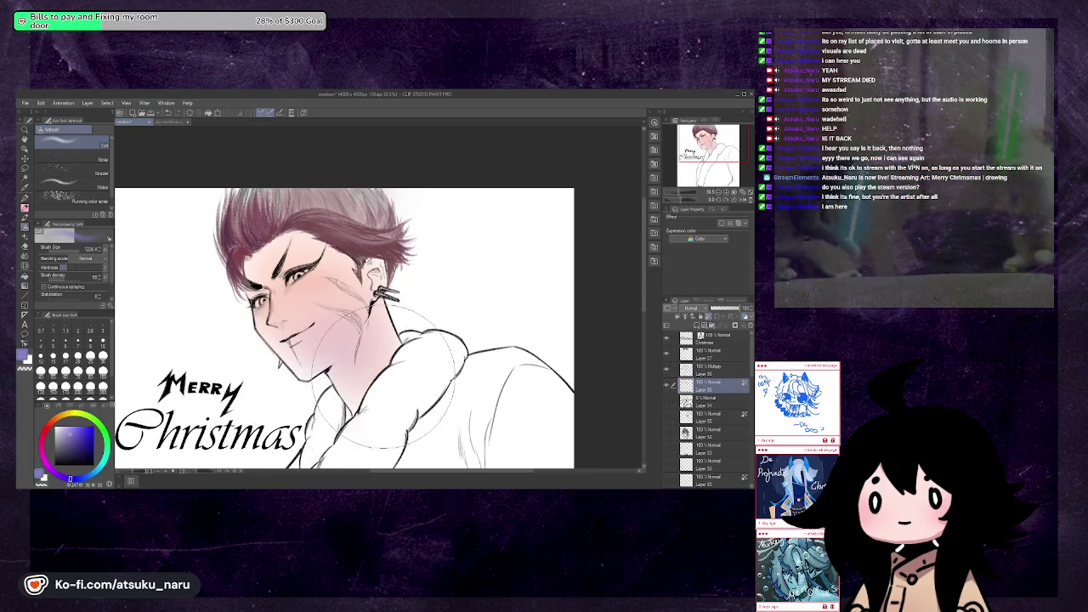
key("h")
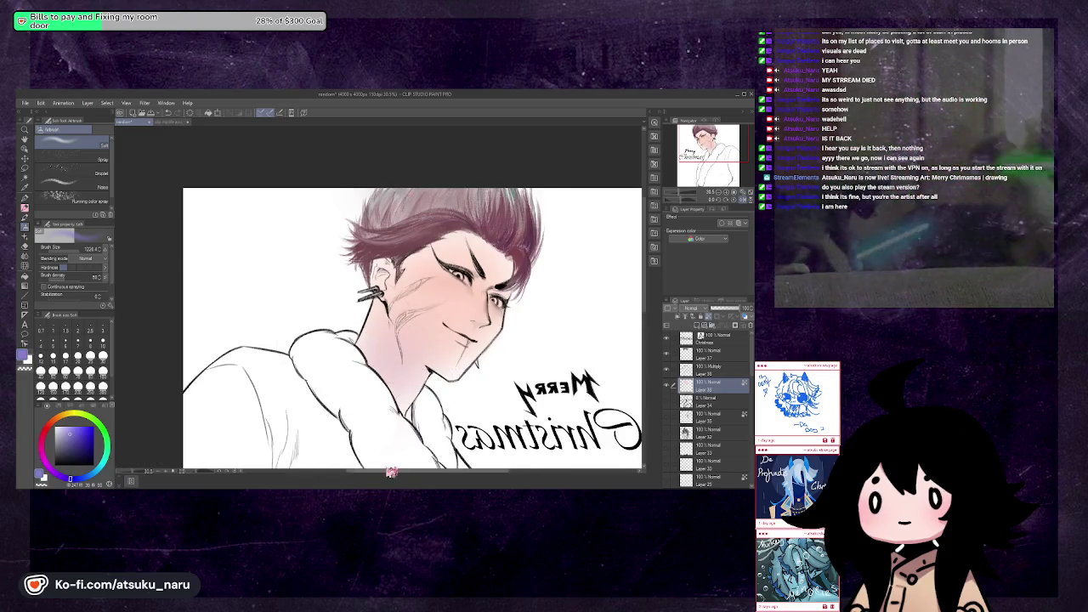
left_click(476, 315, "alt")
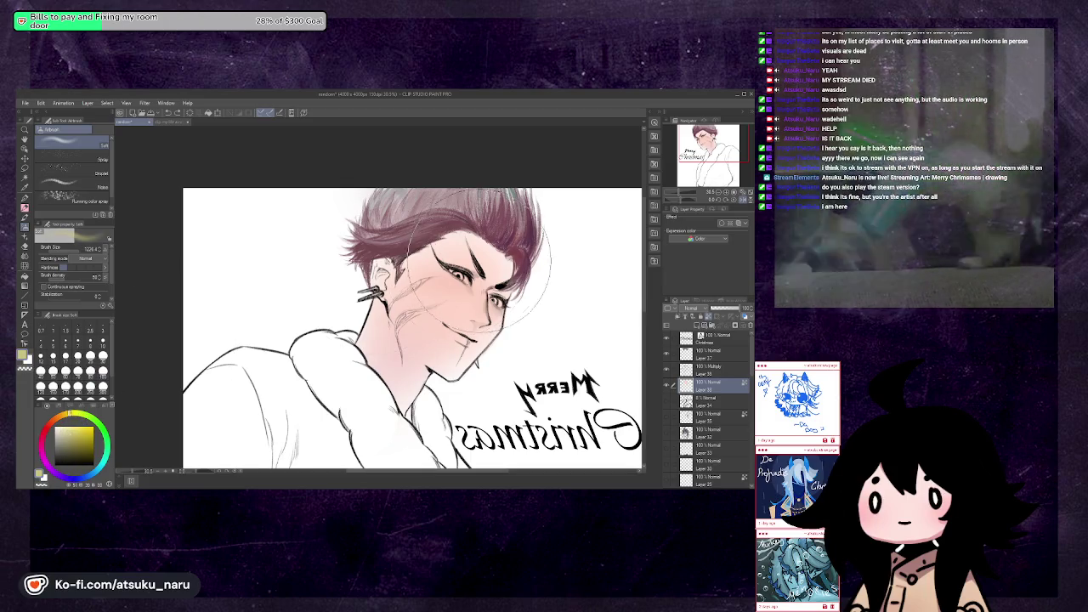
key("h")
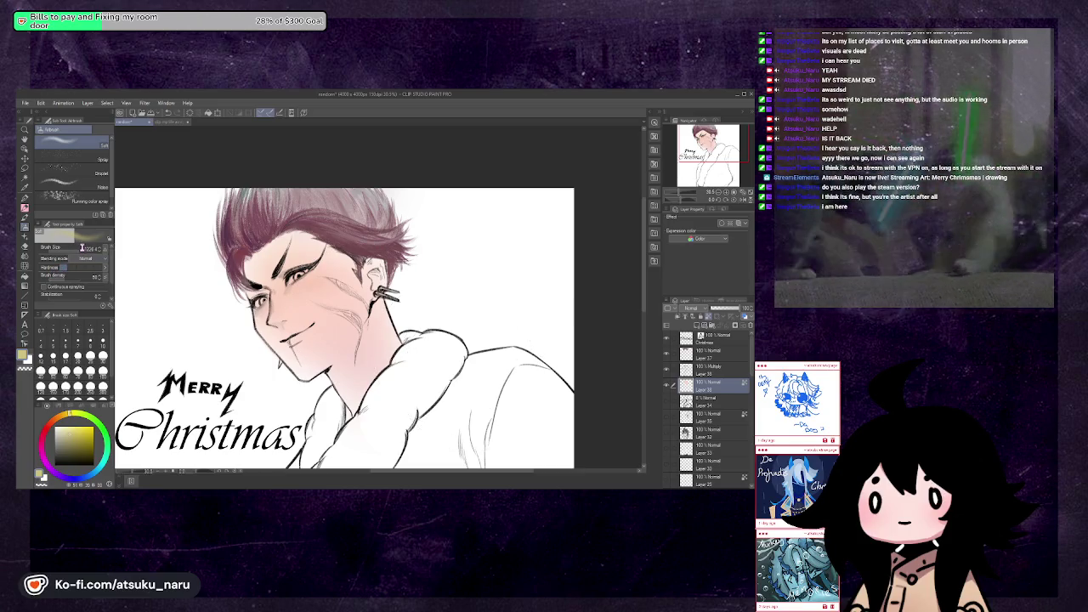
left_click_drag(79, 254, 78, 255)
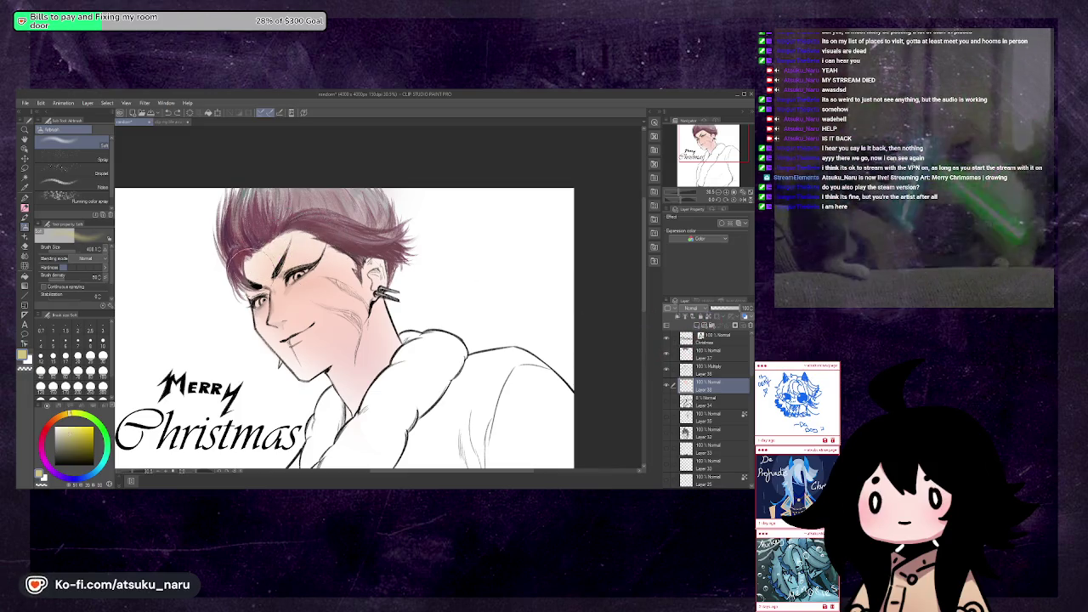
Try orange-brown and purple colours, enlarge the airbrush, and mirror-check the art
left_click(259, 255, "alt")
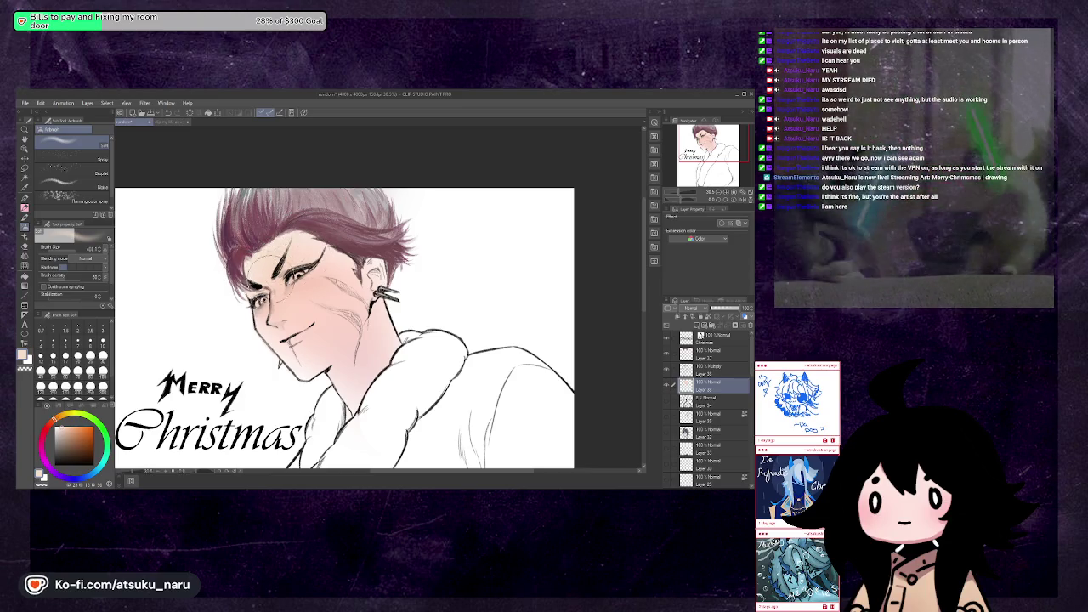
key("h")
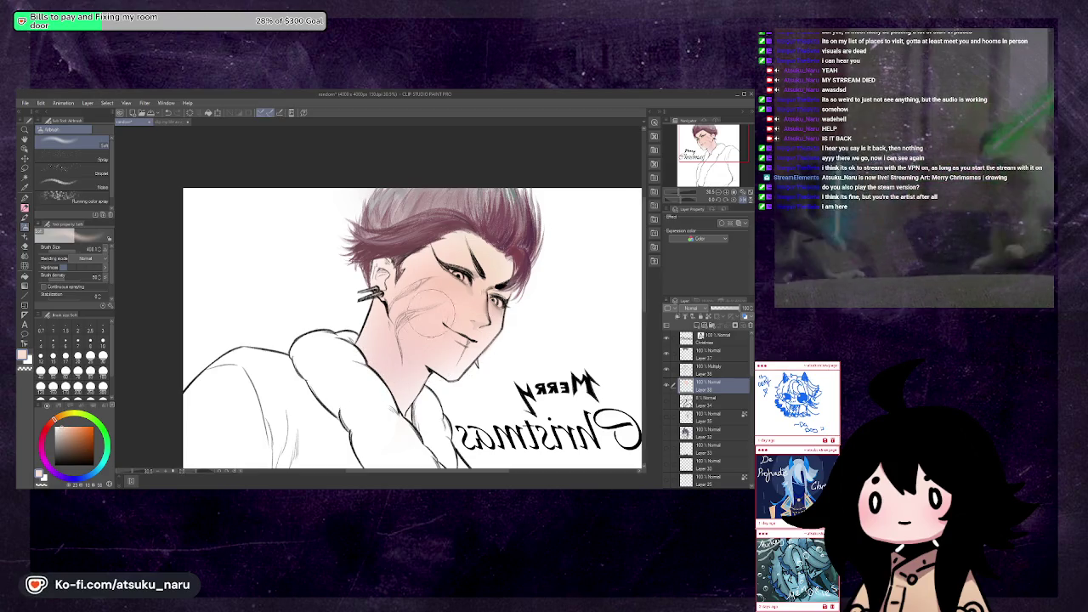
key("h")
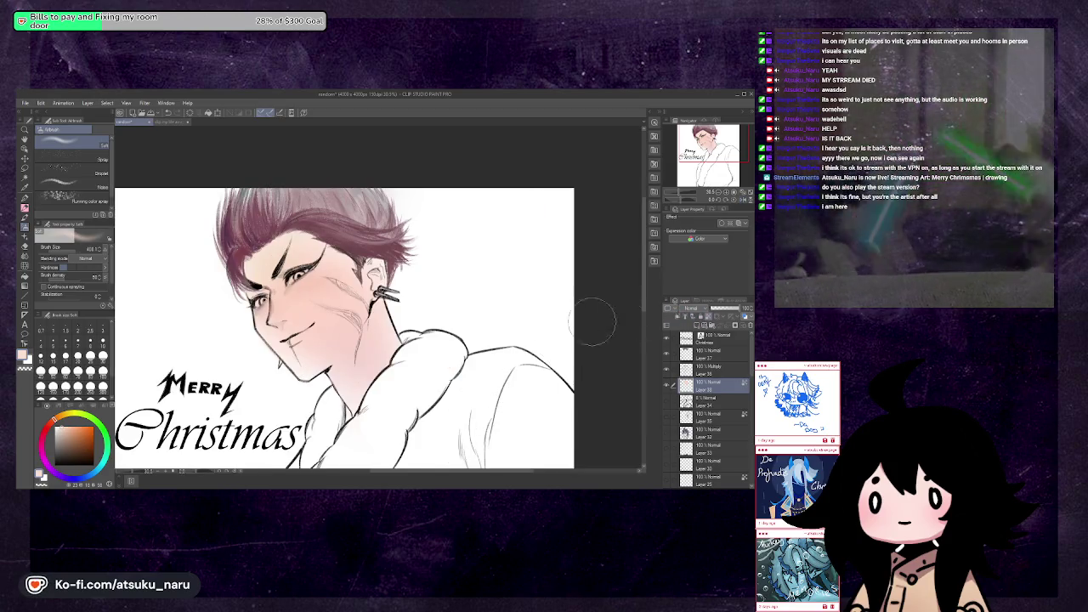
left_click(63, 478)
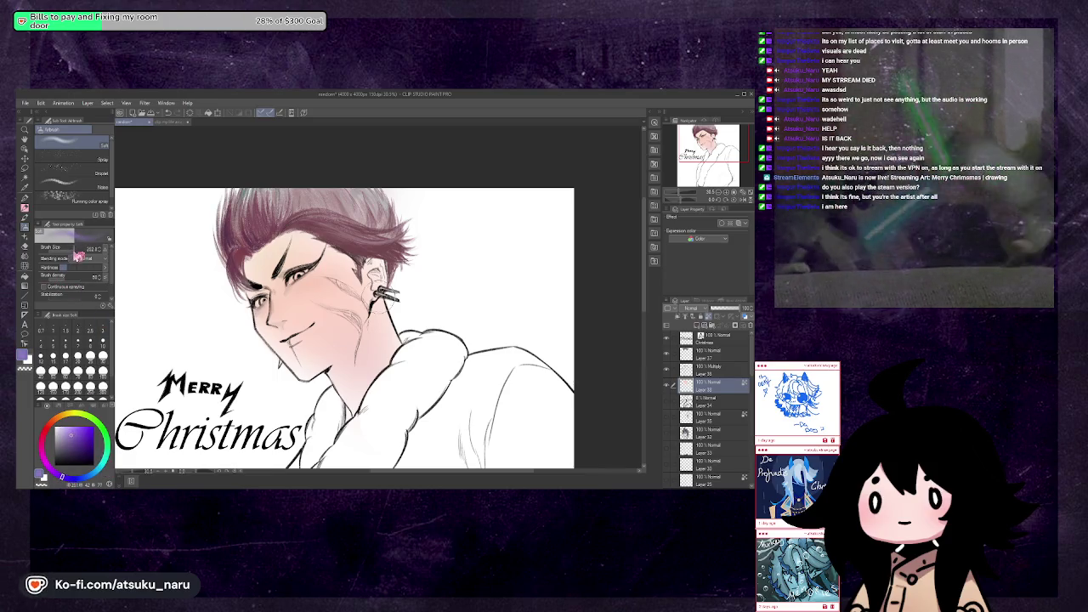
left_click_drag(81, 249, 106, 249)
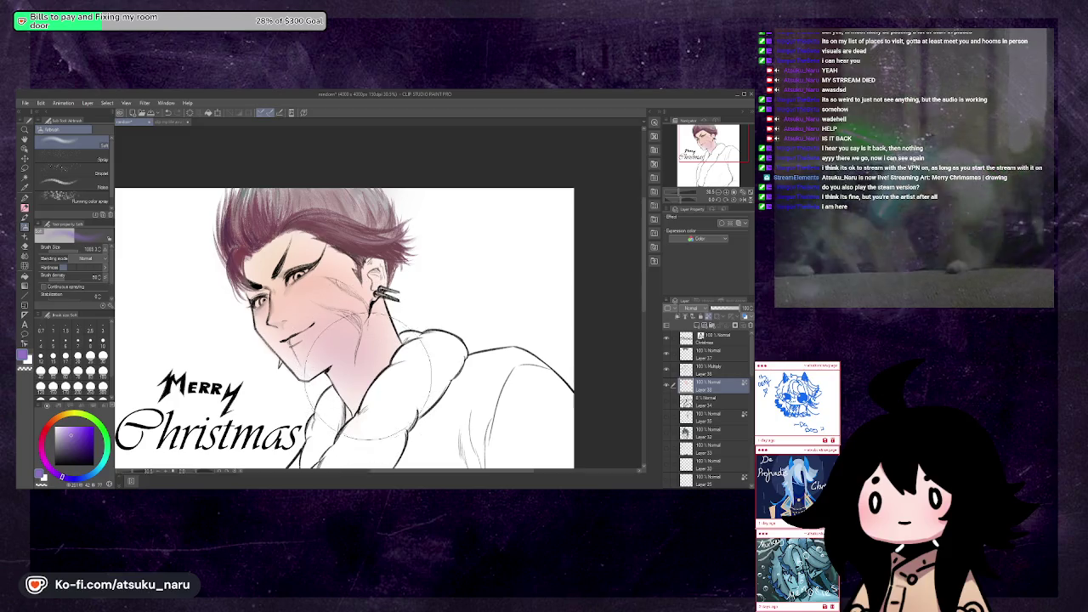
key("h")
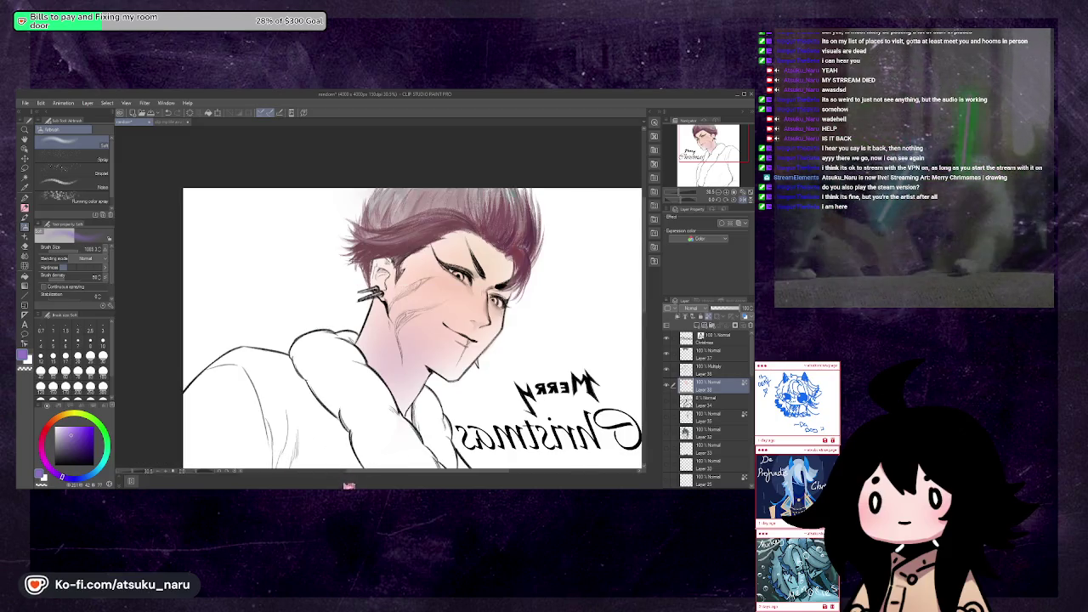
key("p")
key("h")
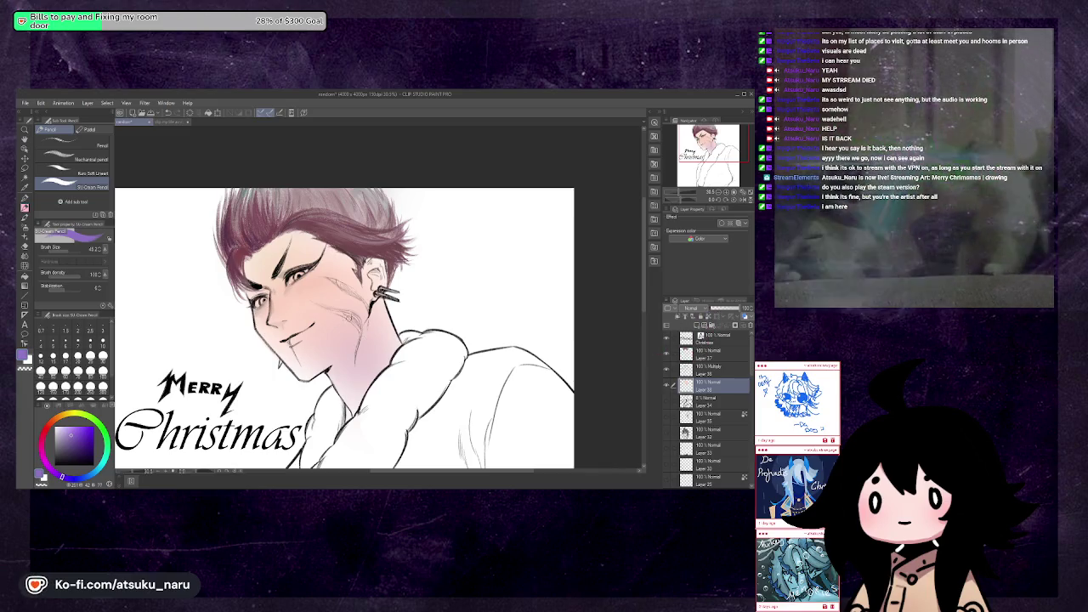
Stroke purple across the neck, then lighten the cheek with sampled pink at size 120
left_click_drag(364, 327, 337, 351)
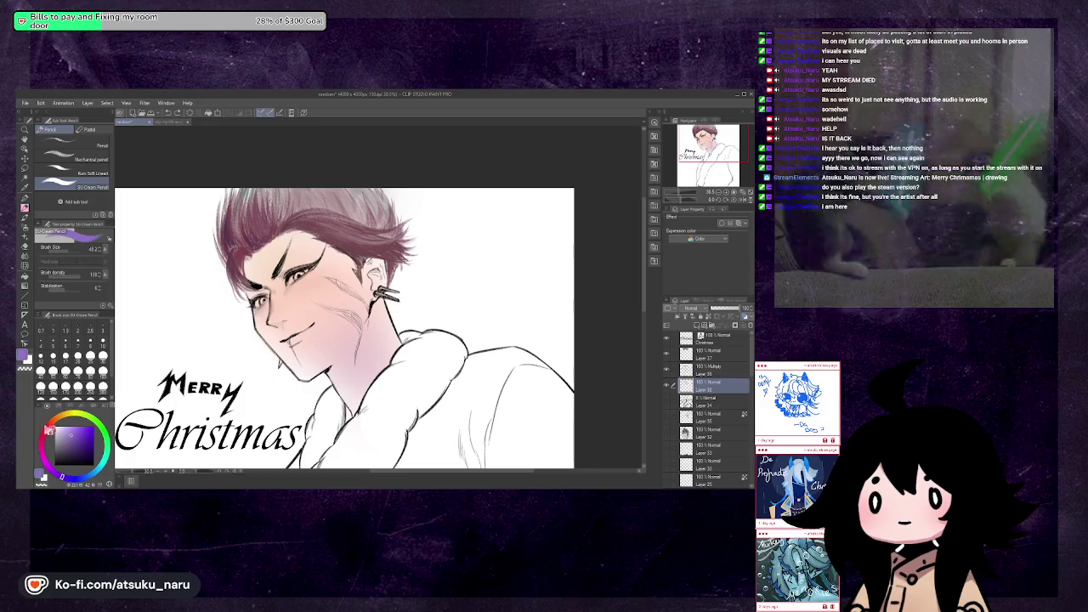
left_click(48, 424)
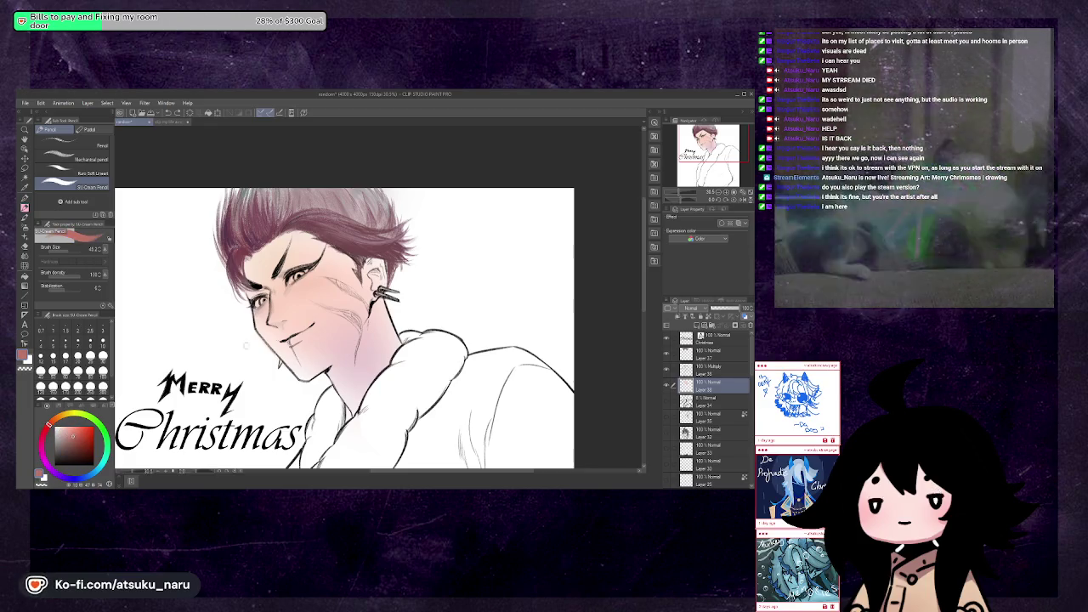
key("h")
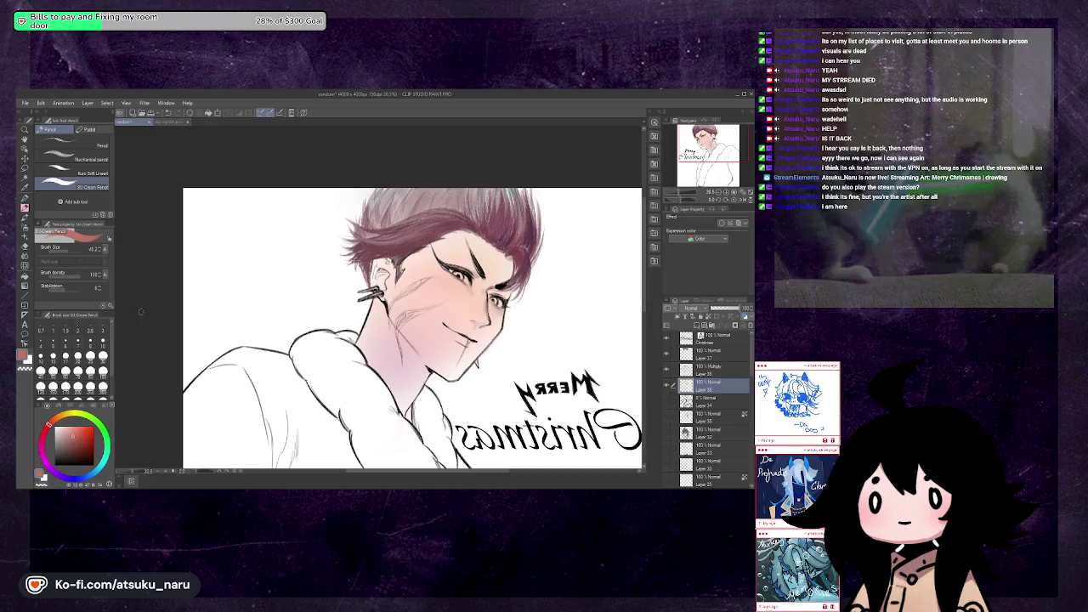
left_click(75, 250)
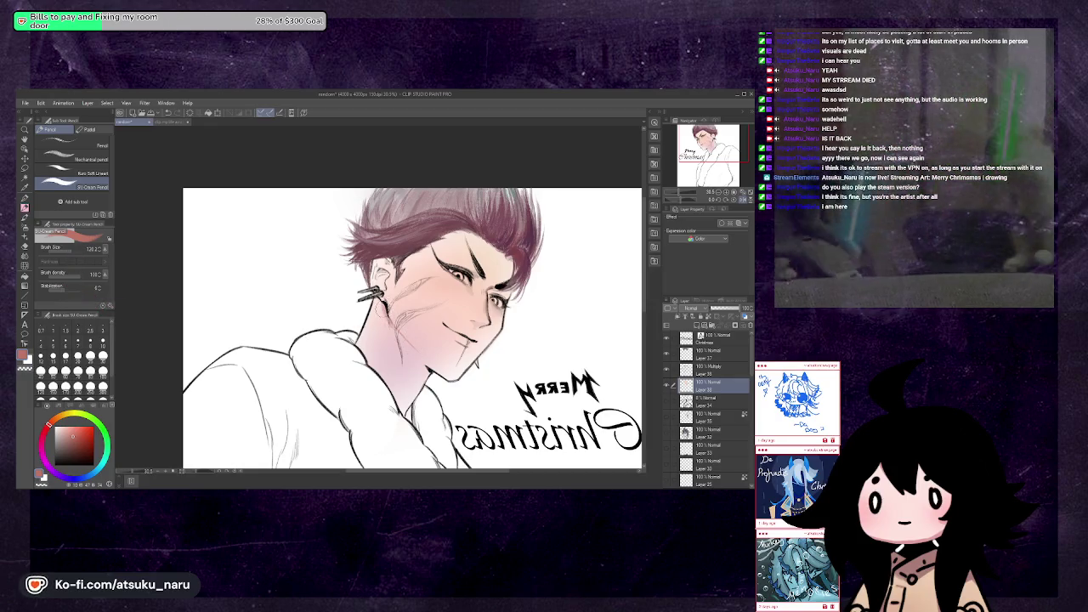
left_click(382, 308, "alt")
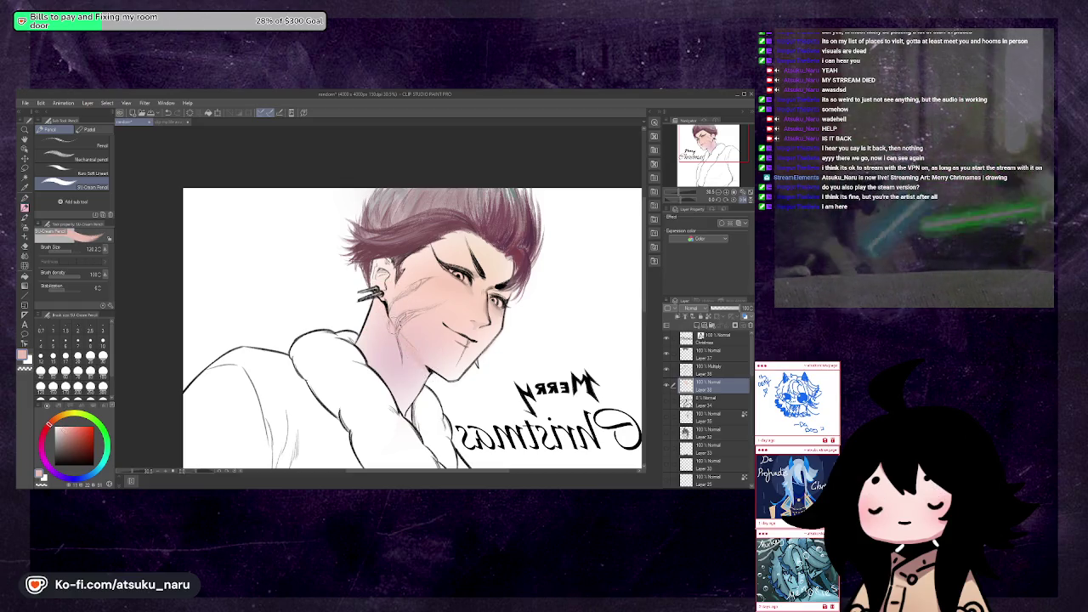
left_click(391, 313, "alt")
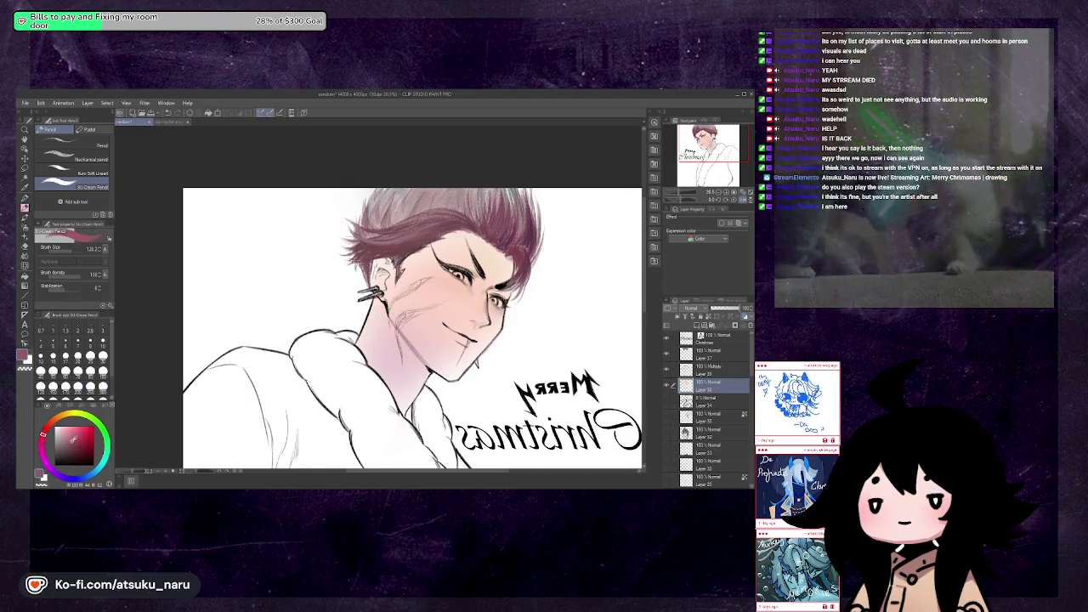
left_click_drag(393, 330, 406, 343)
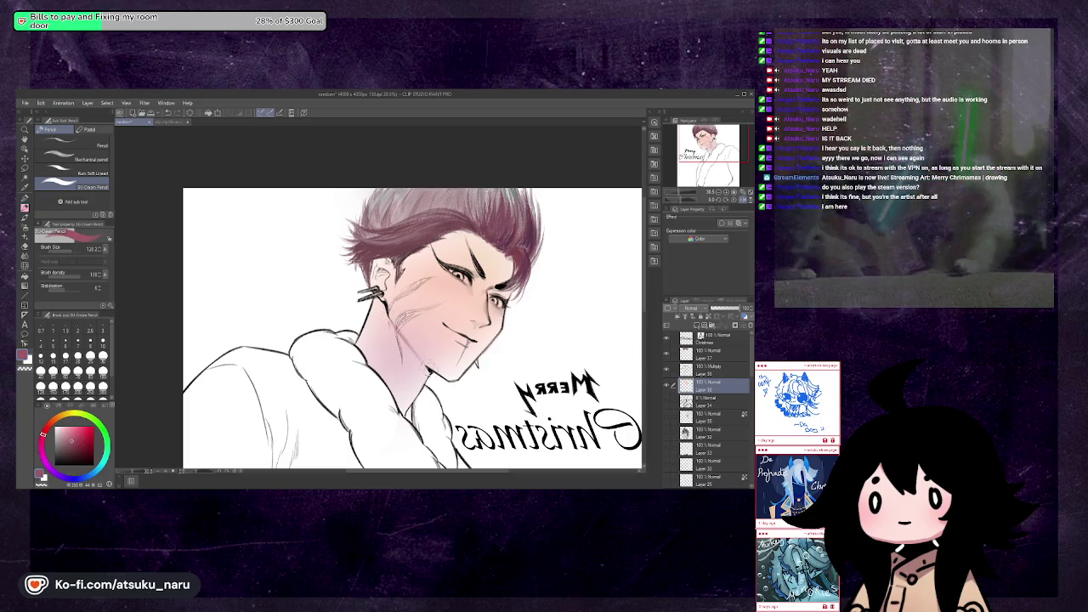
key("h")
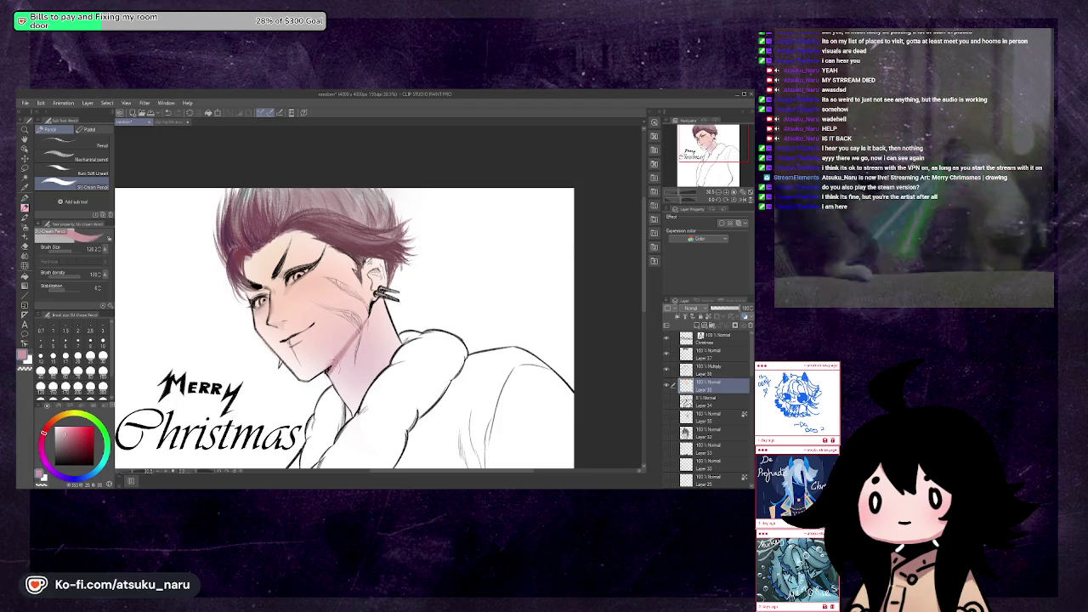
Mirror-check the face and sample skin and salmon tones from the cheeks
key("h")
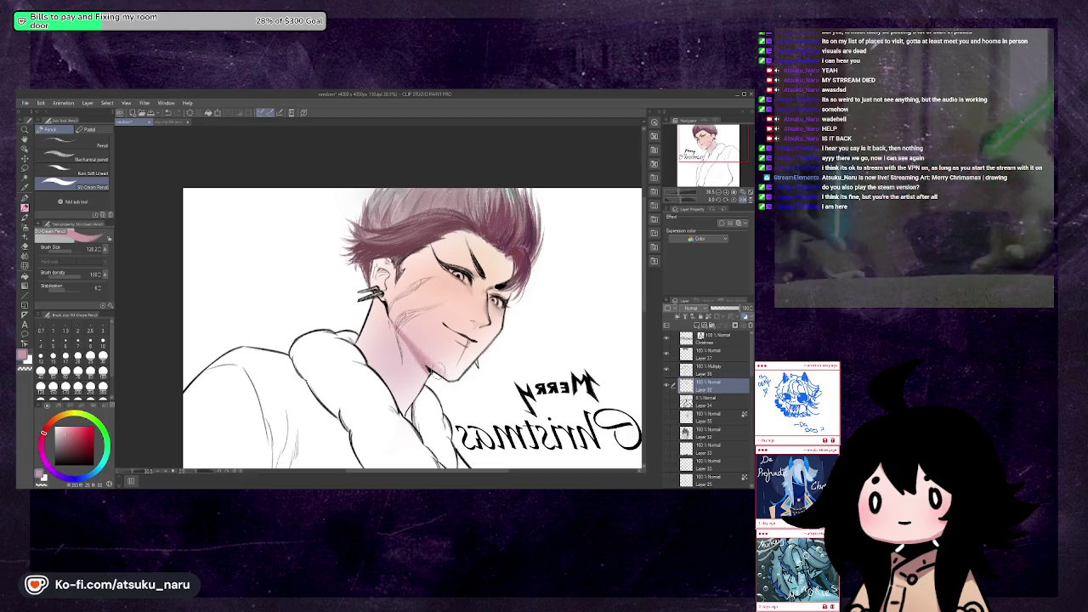
key("h")
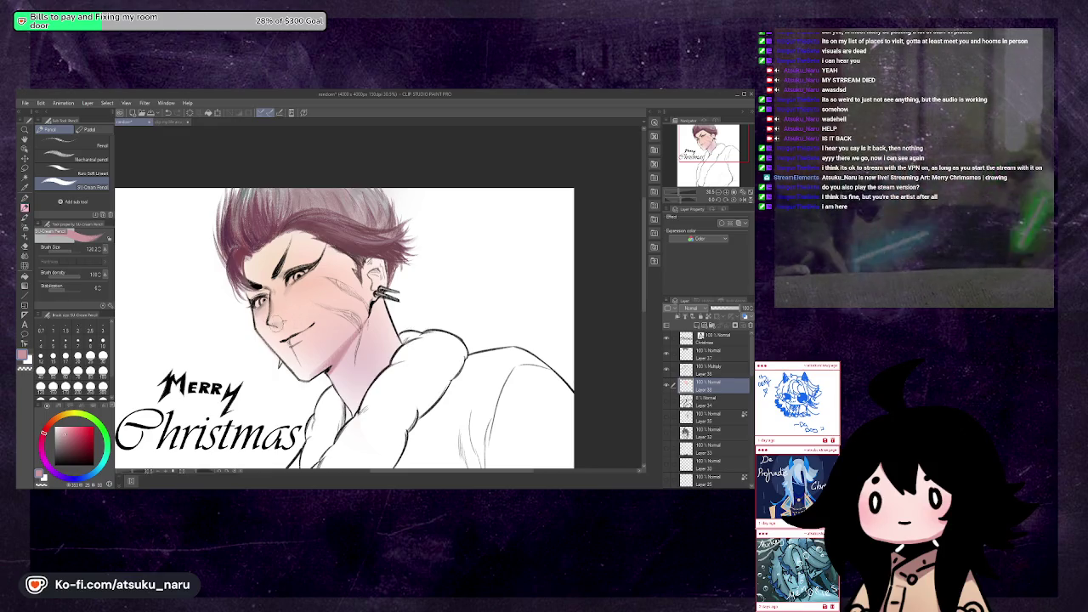
left_click(276, 324, "alt")
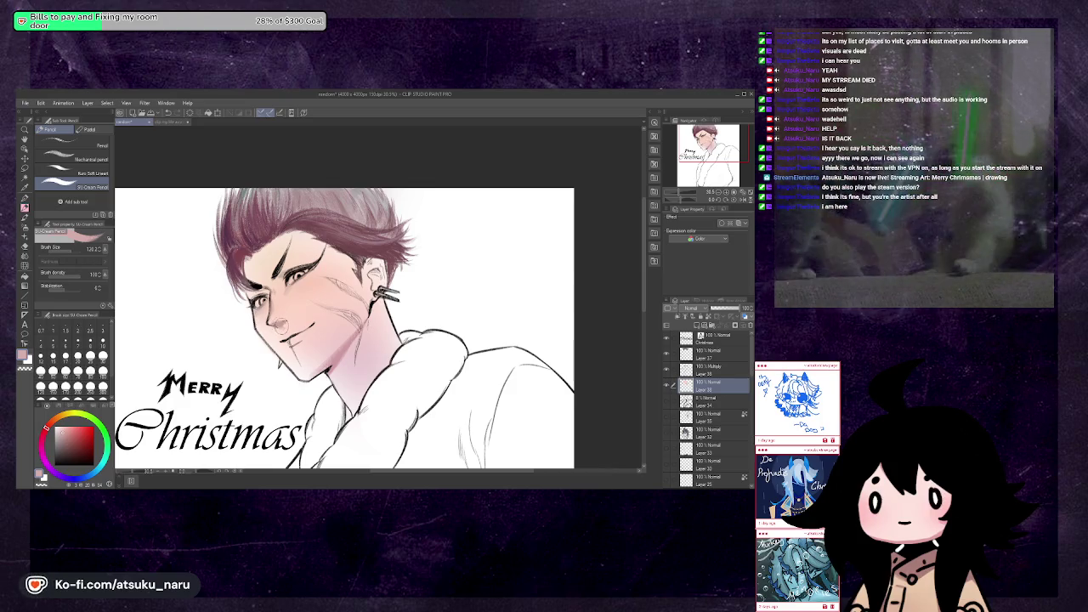
key("h")
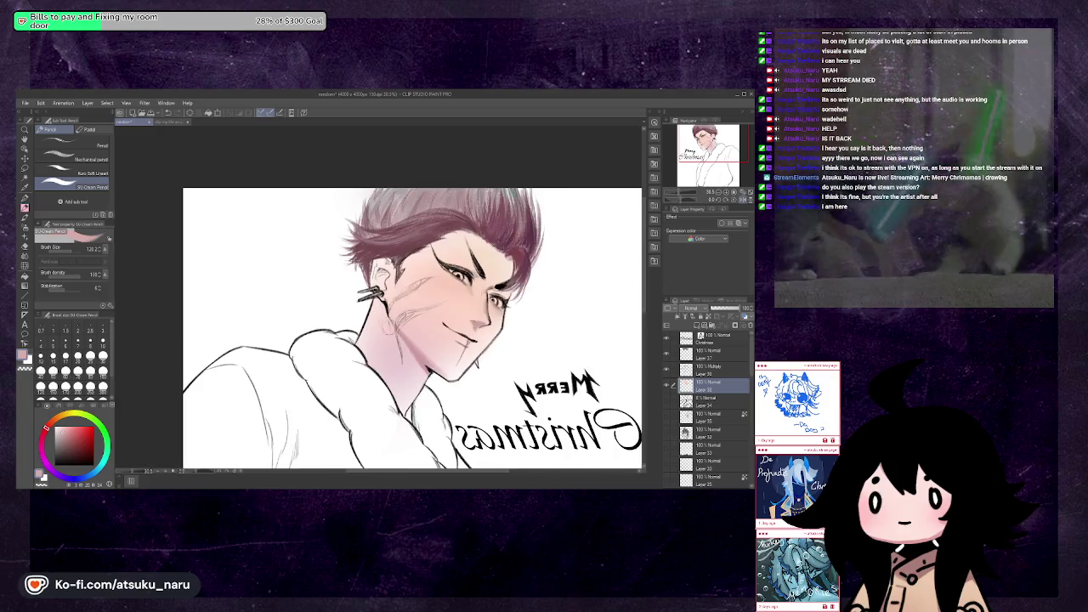
left_click(478, 316, "alt")
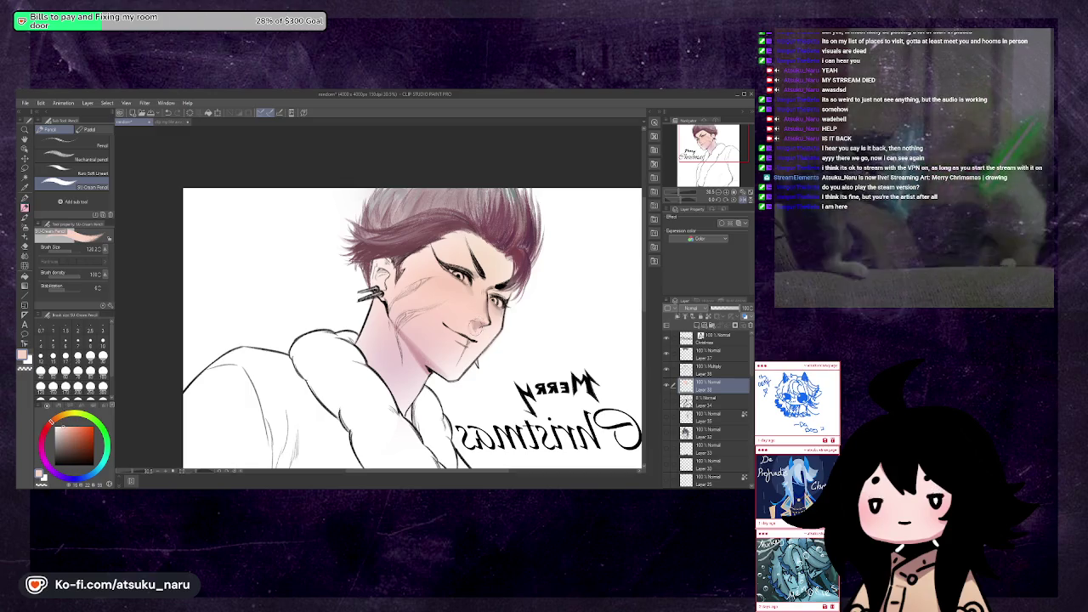
key("h")
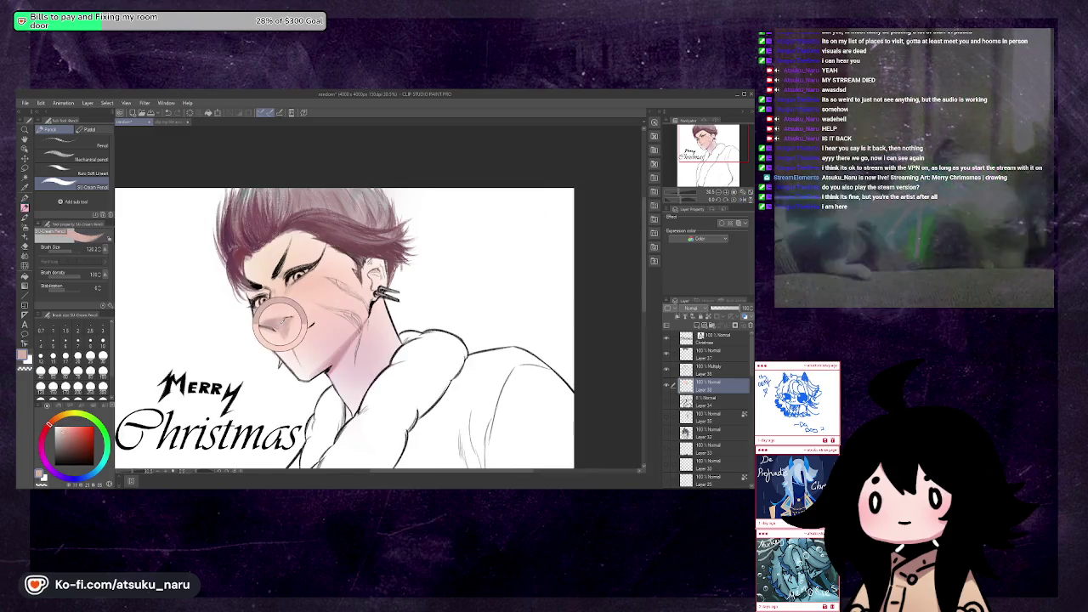
Nudge the hue, resample skin colours from the face, and select the Airbrush group
left_click(281, 327, "alt")
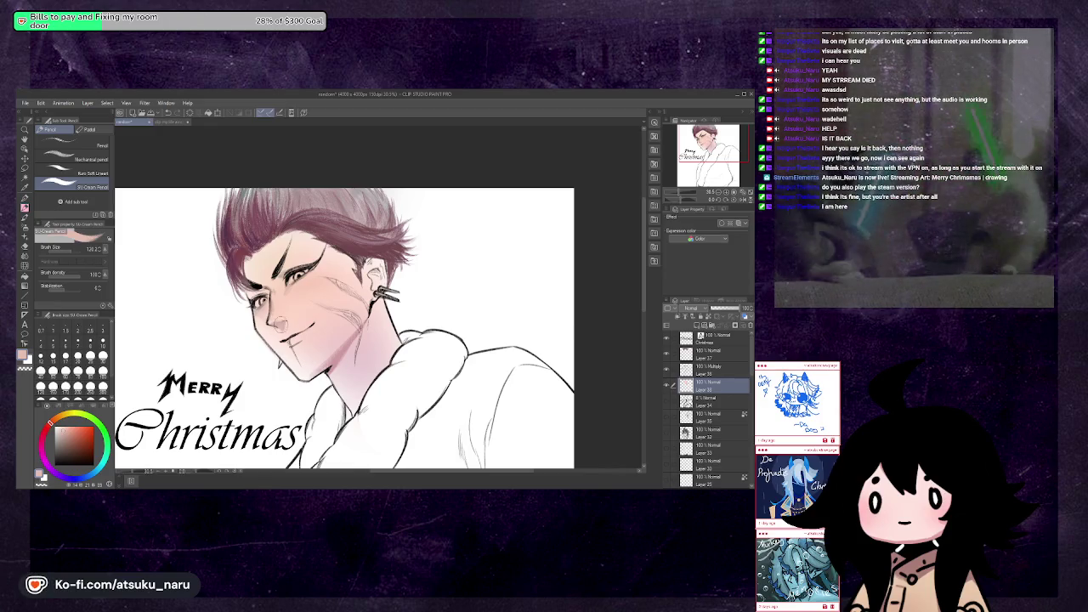
key("h")
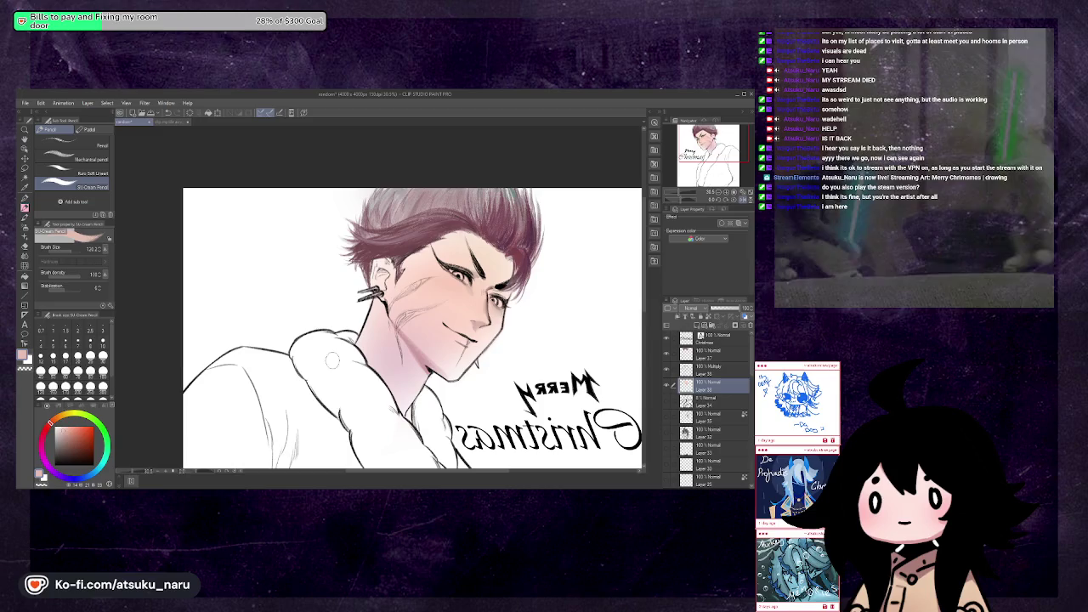
key("h")
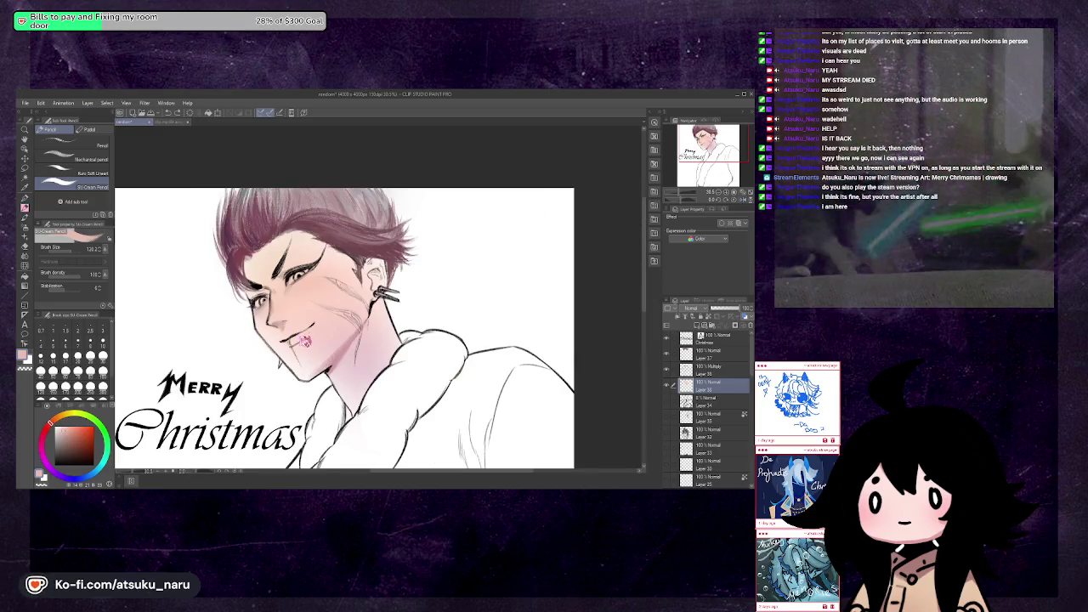
left_click(286, 333, "alt")
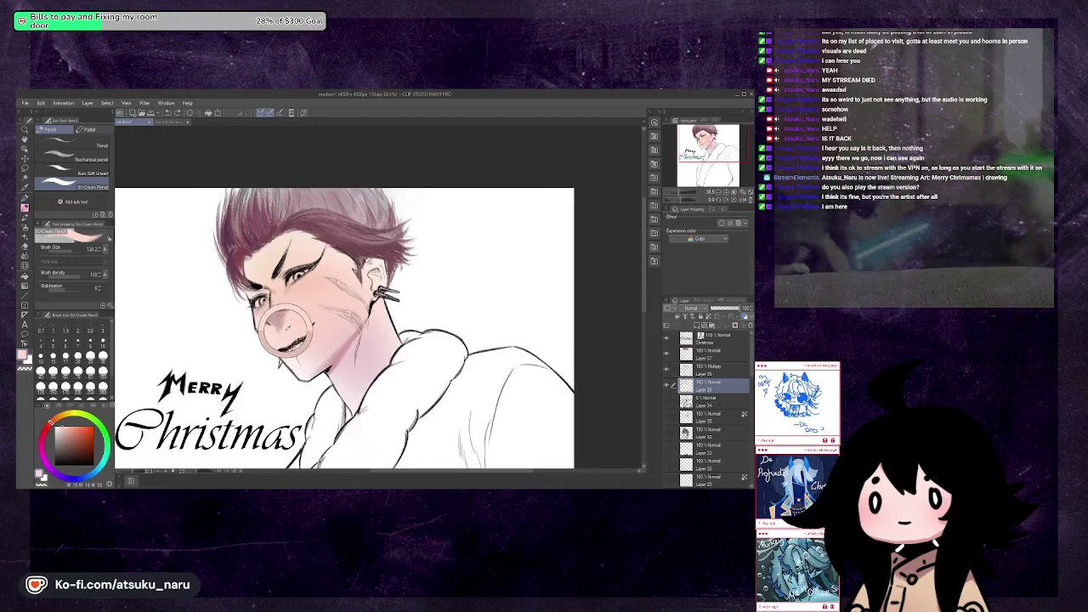
left_click(340, 357, "alt")
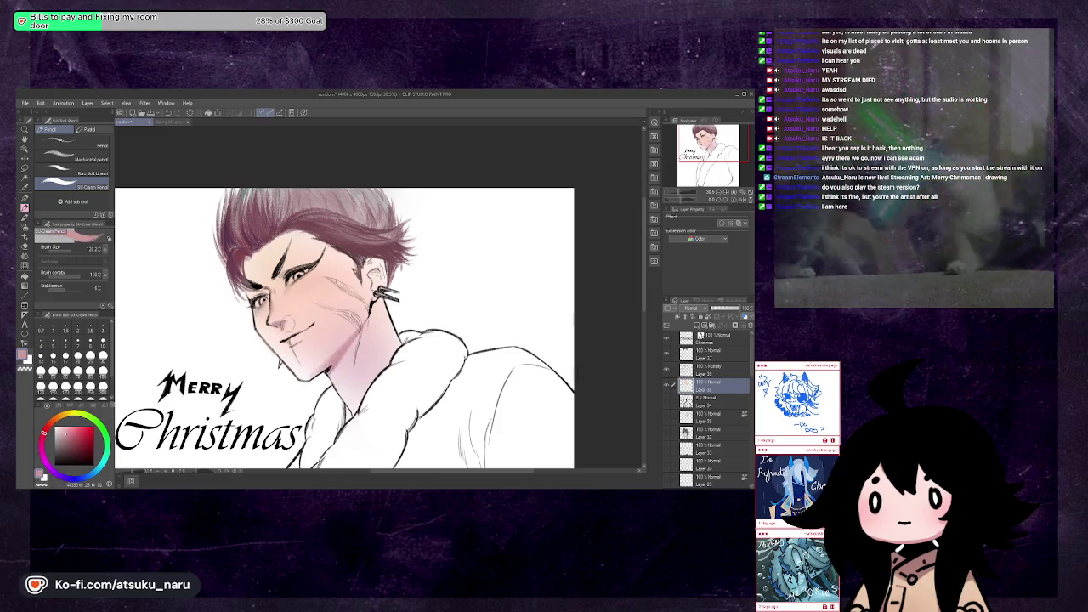
left_click(24, 224)
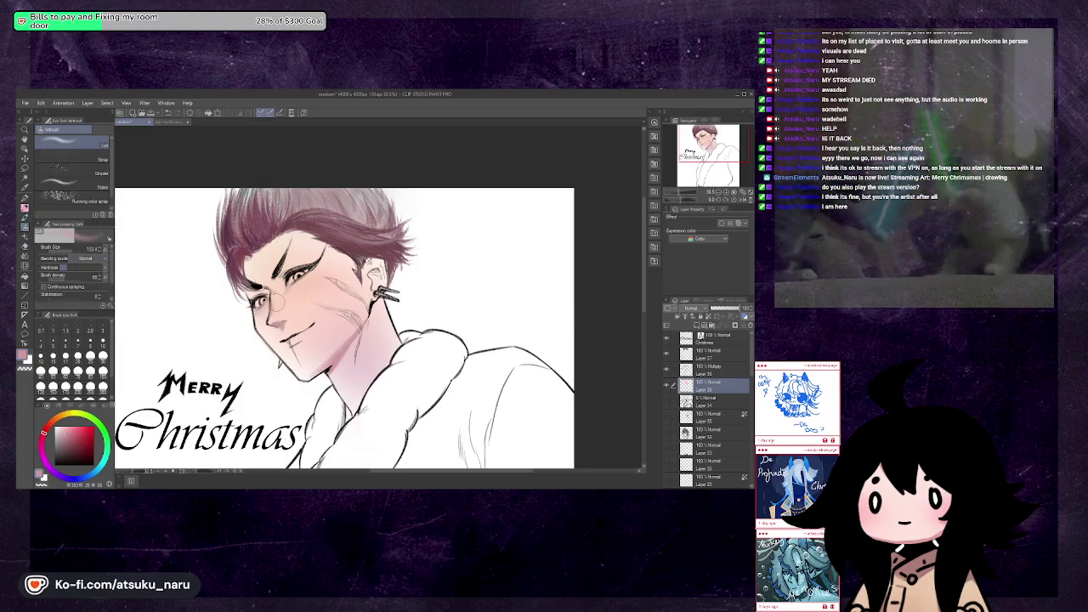
Refine the paint colour toward pink, sampling from the neck and mirror-checking
left_click(277, 317, "alt")
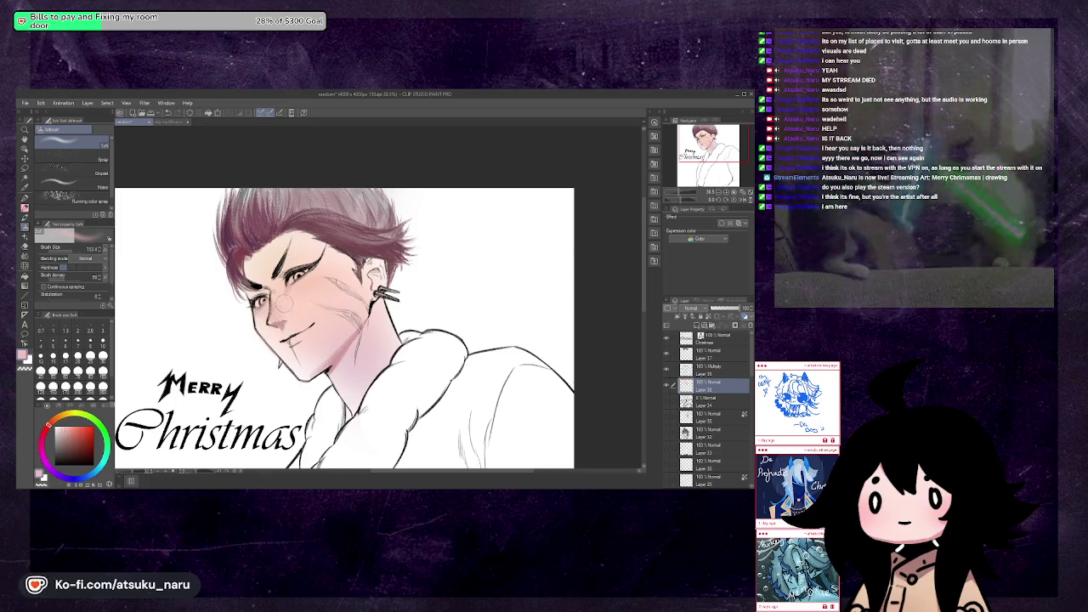
key("h")
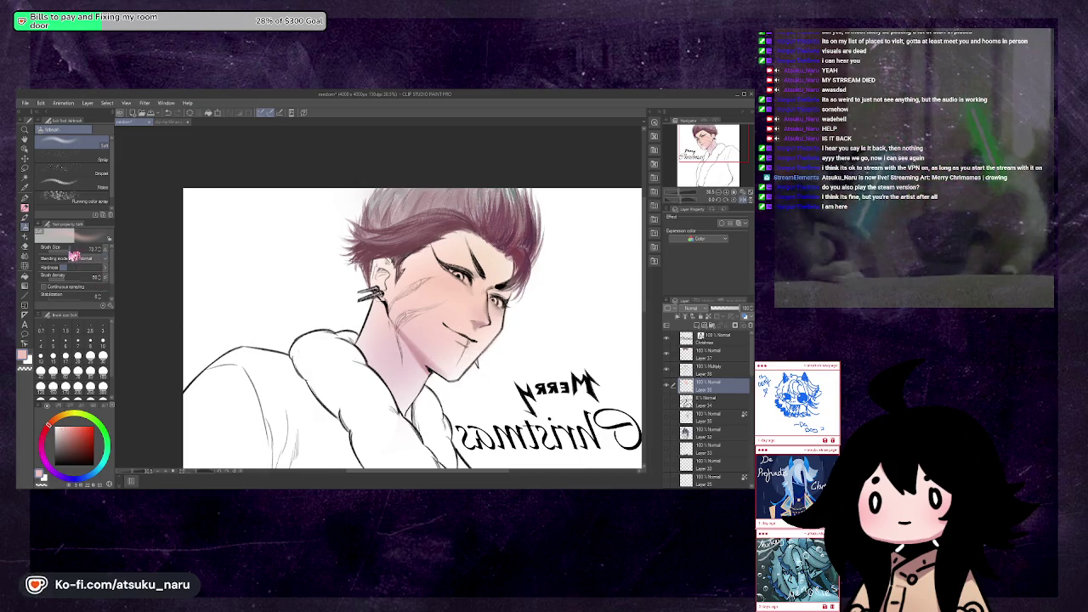
key("h")
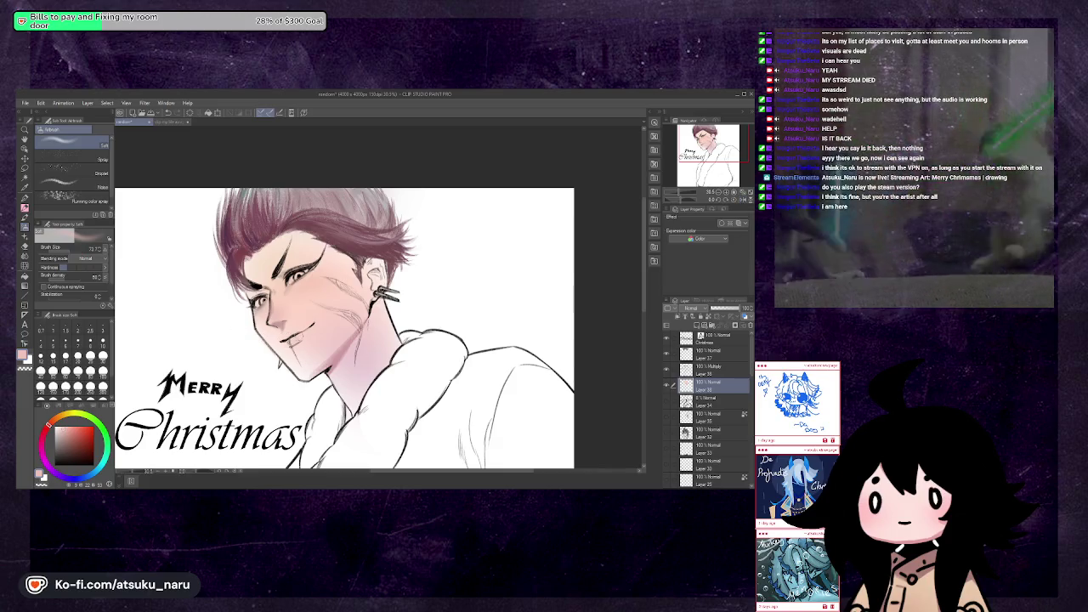
left_click(337, 358, "alt")
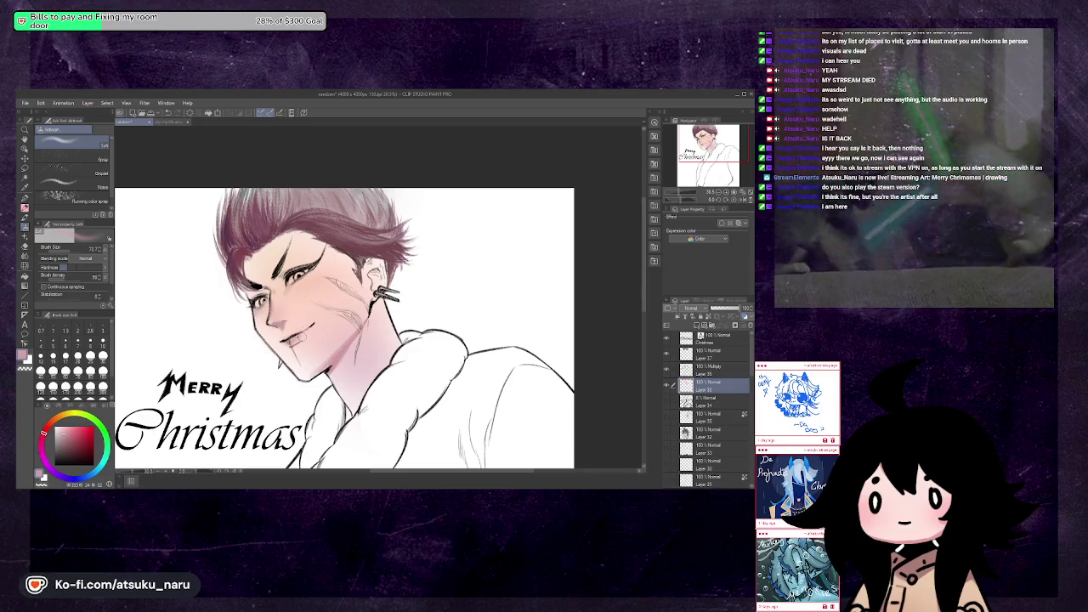
key("h")
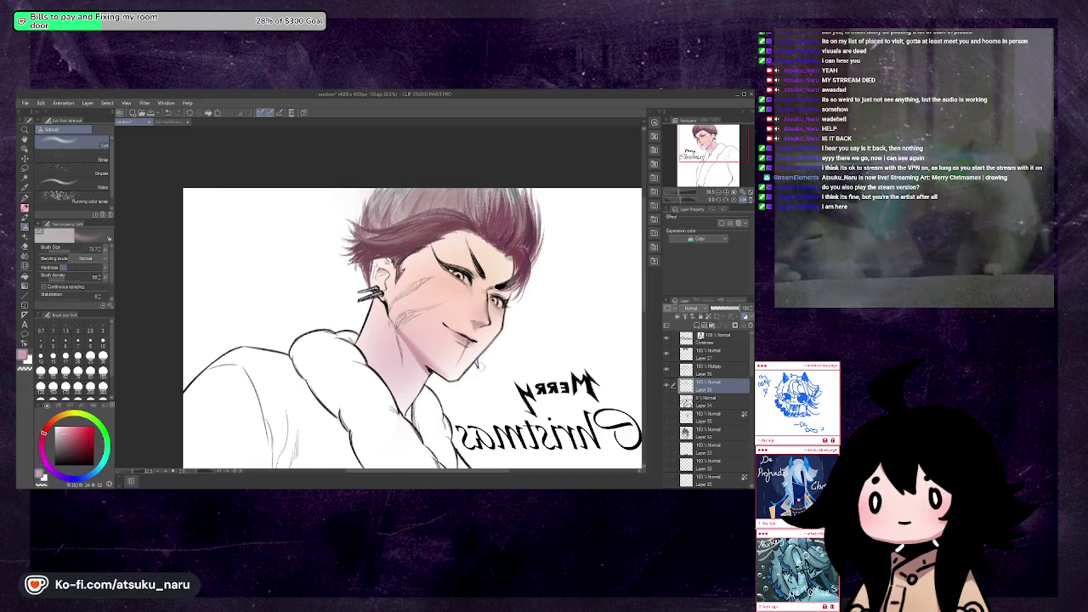
key("h")
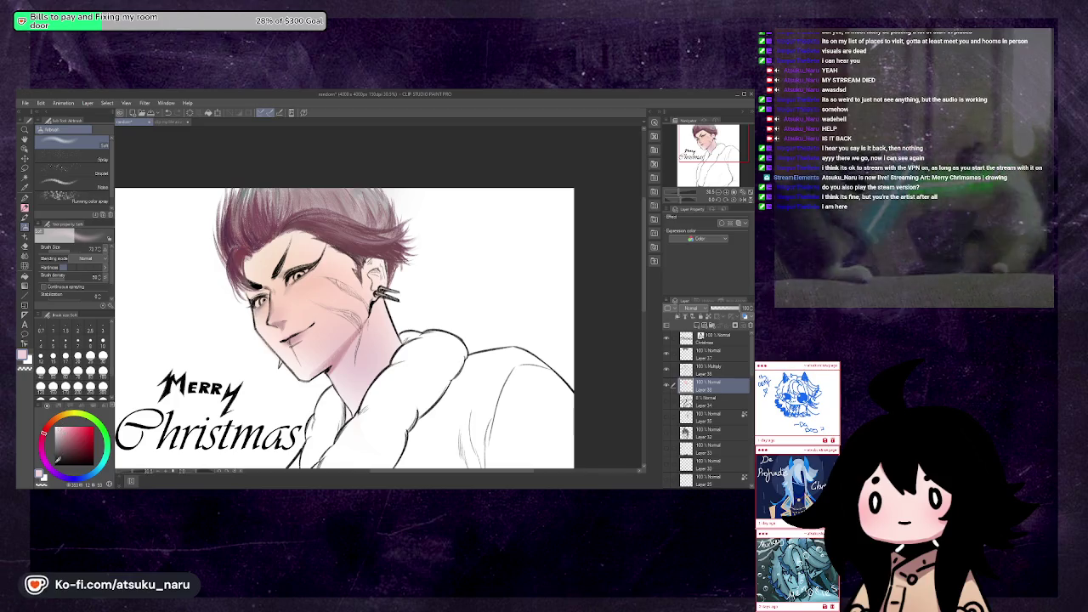
left_click(47, 450)
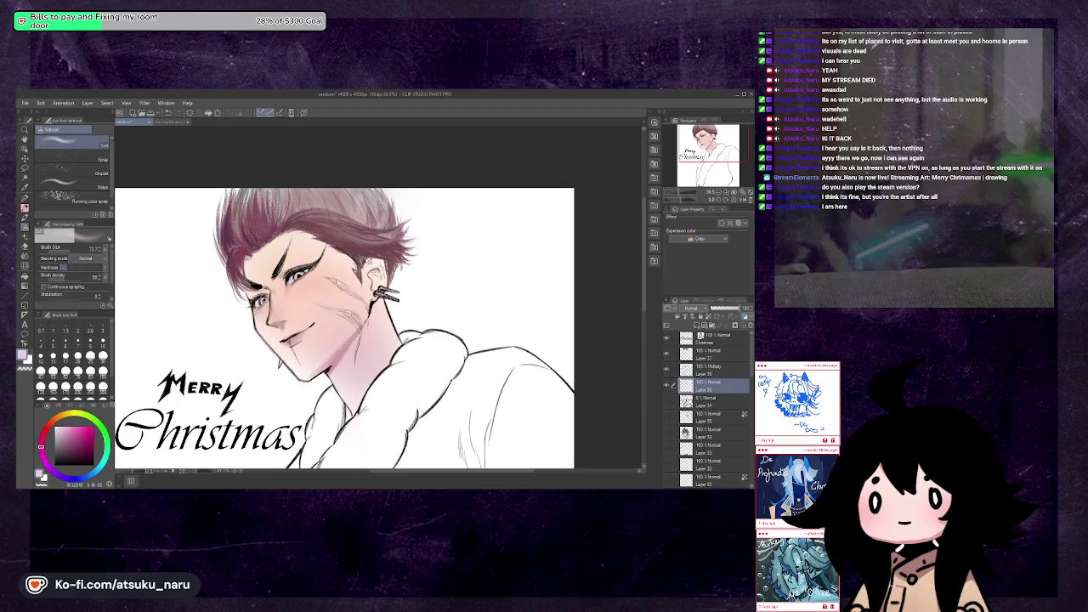
key("h")
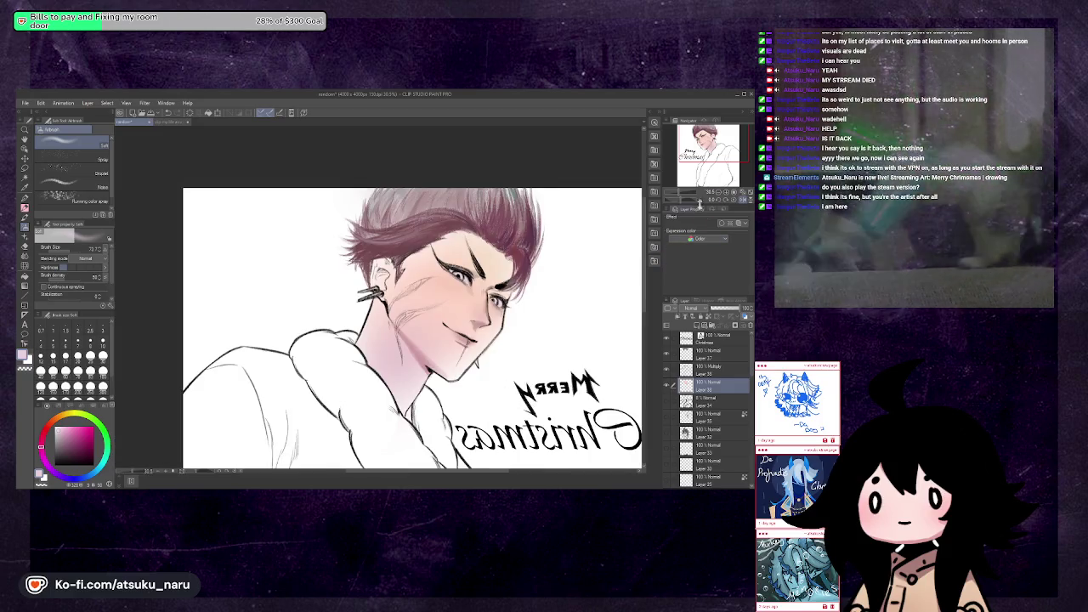
Zoom out to view the whole unmirrored drawing, then zoom back in on the face
left_click(678, 195)
scroll(375, 312, "up", 1)
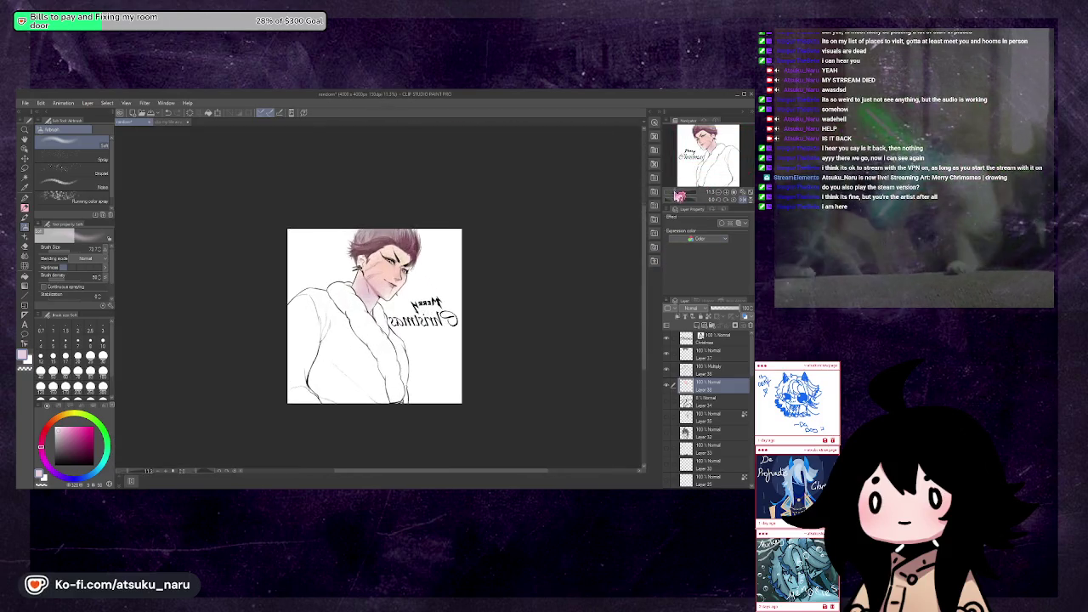
scroll(375, 312, "up", 1)
scroll(375, 312, "up", 2)
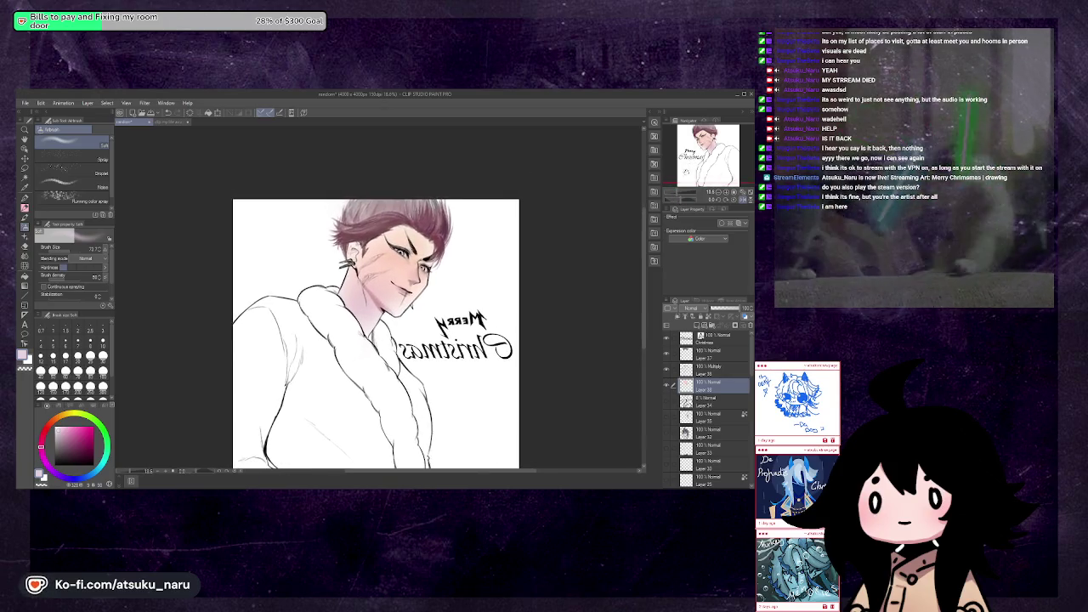
left_click(677, 192)
left_click(682, 196)
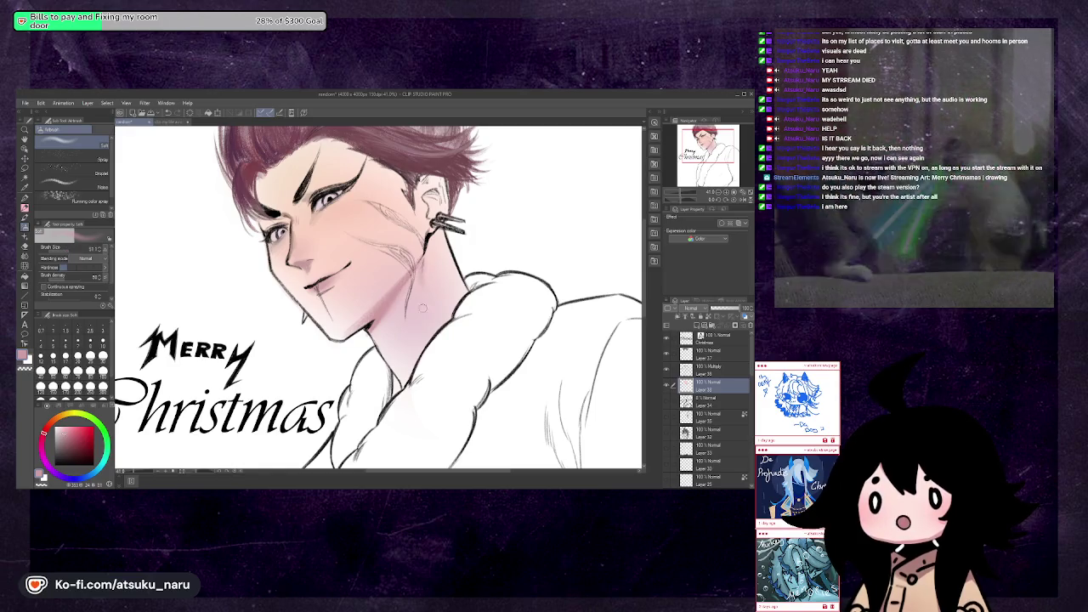
Mirror-check the face, leave it unmirrored, and resize the soft brush to about 21
key("h")
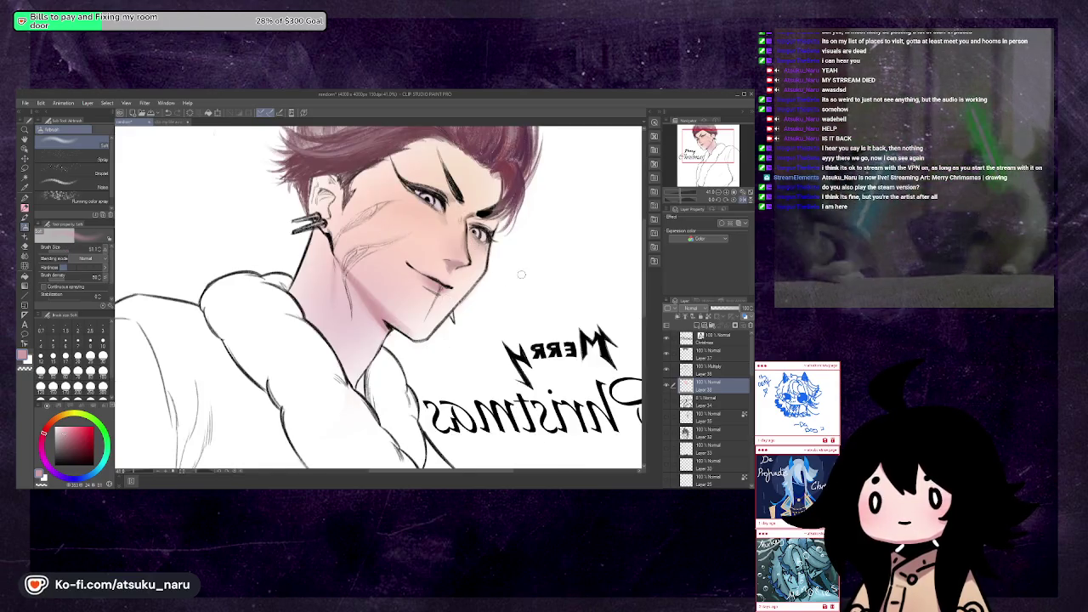
key("h")
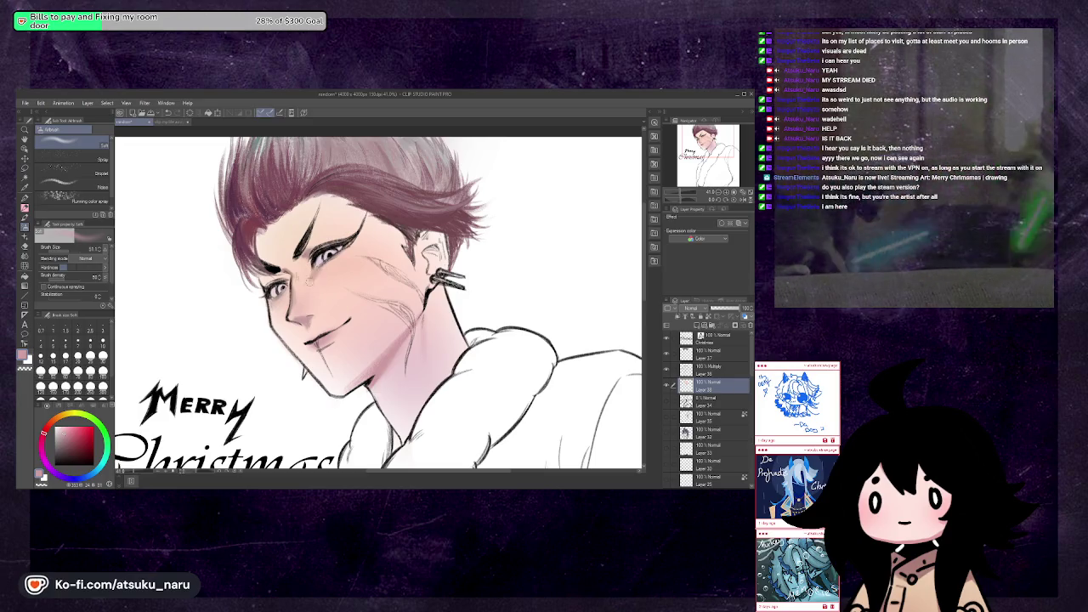
key("h")
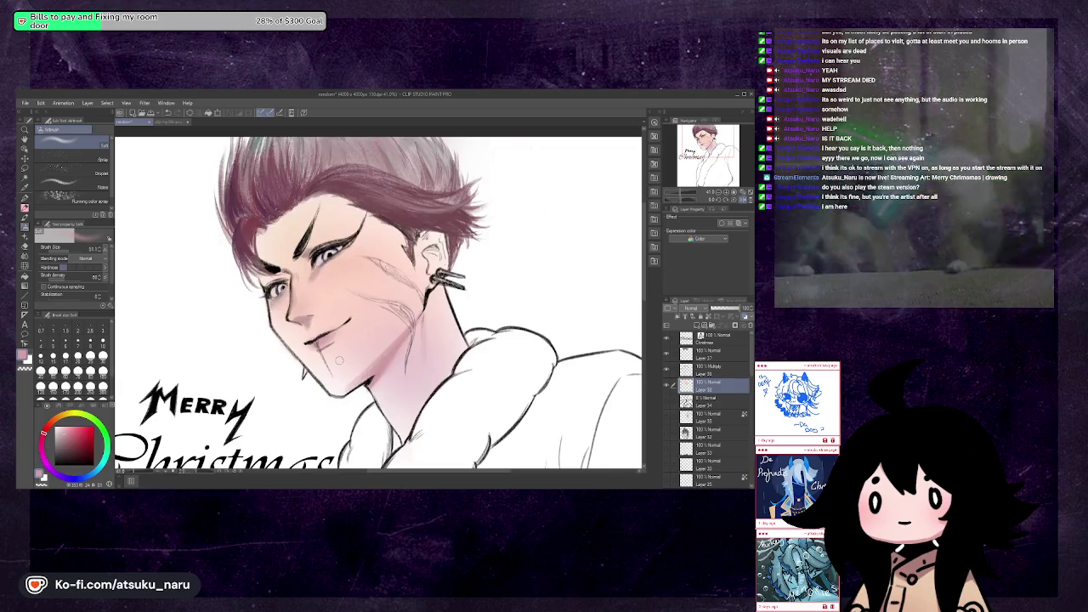
key("h")
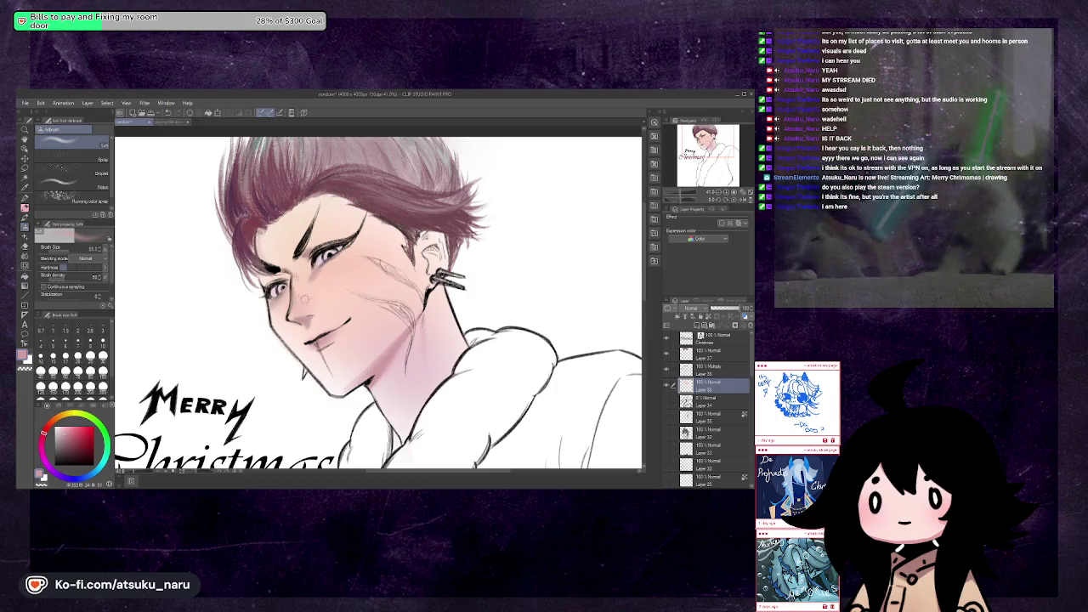
left_click_drag(680, 192, 680, 192)
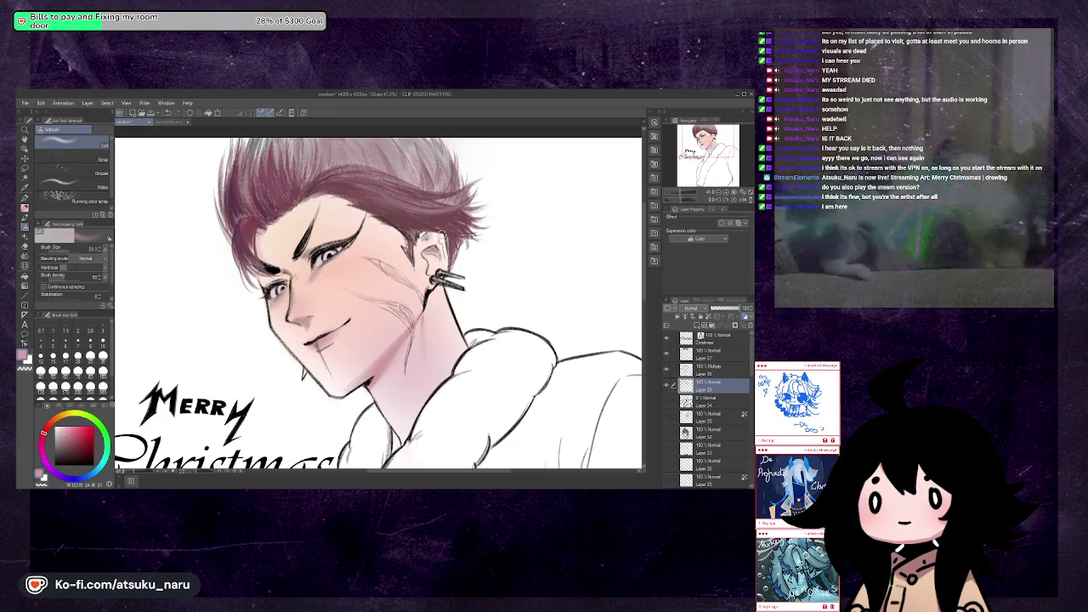
key("h")
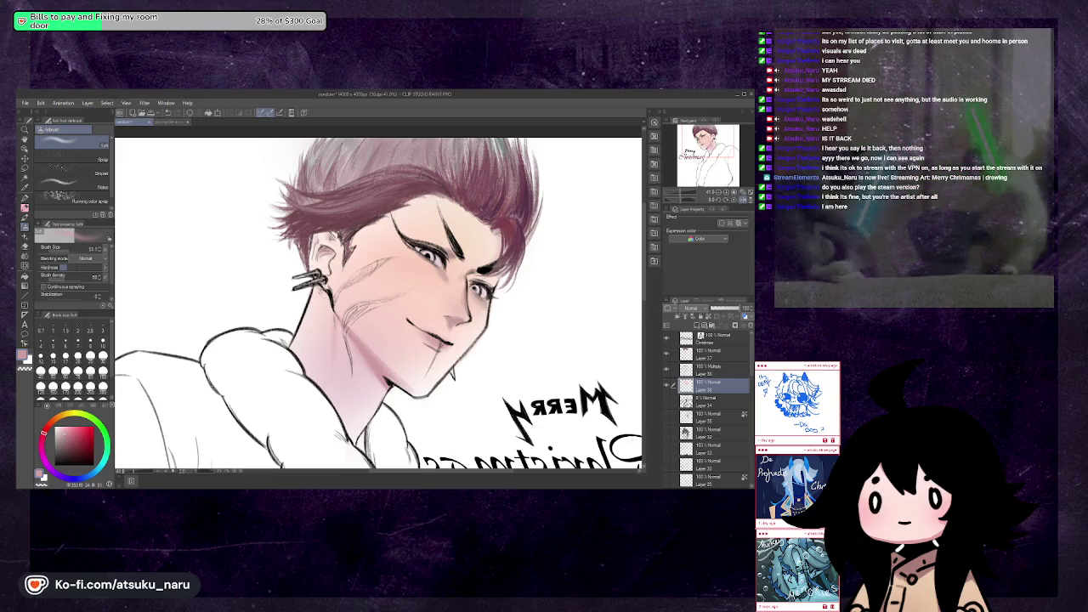
key("h")
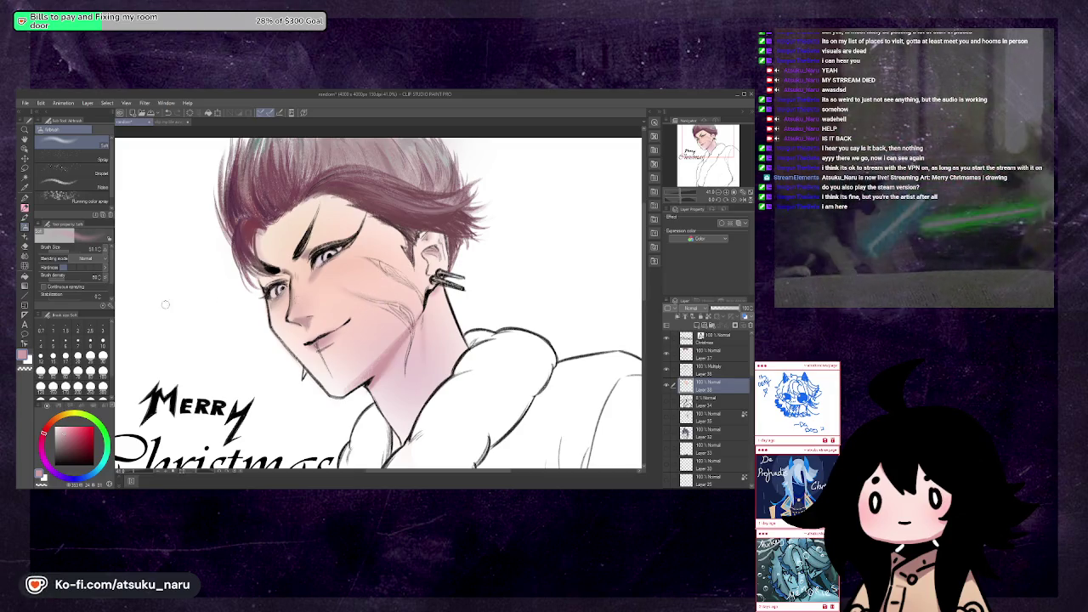
left_click_drag(70, 253, 75, 253)
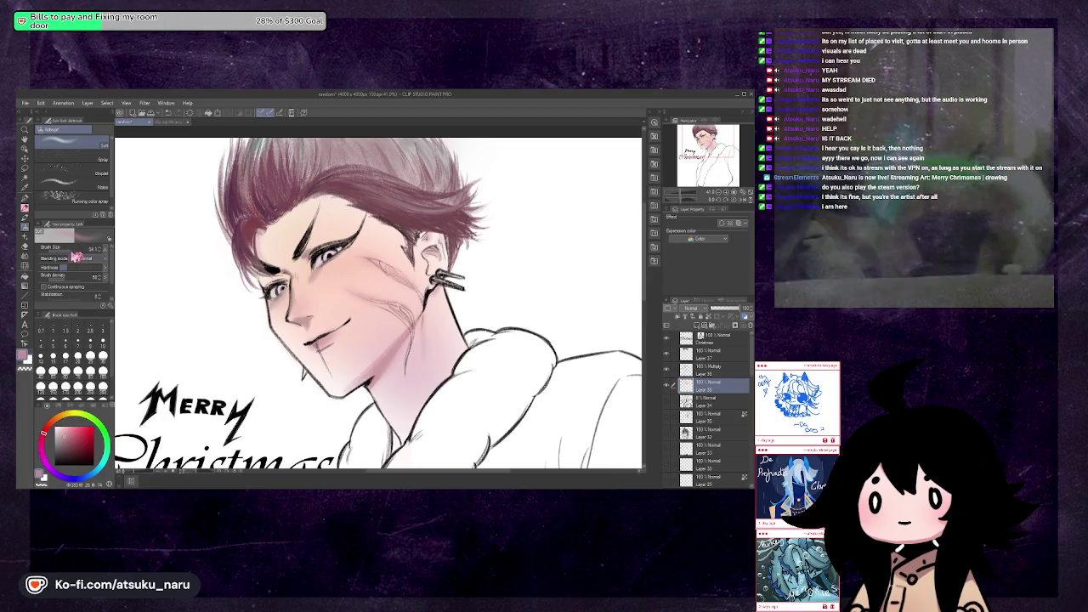
left_click_drag(74, 254, 68, 254)
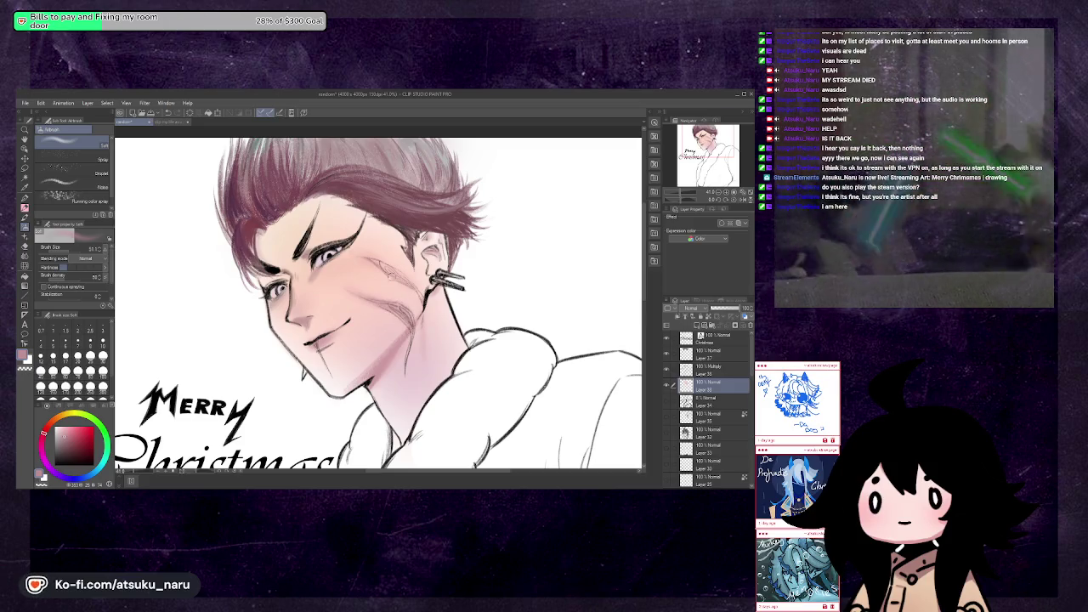
Shade the neck under the earring and make the brush smaller
left_click_drag(415, 287, 425, 302)
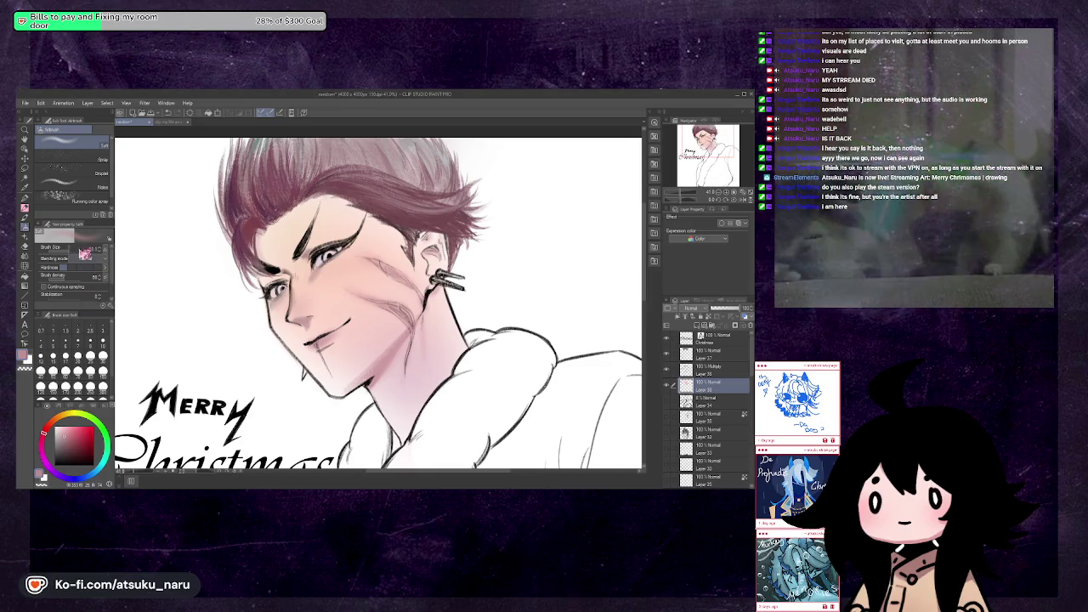
left_click_drag(85, 253, 66, 251)
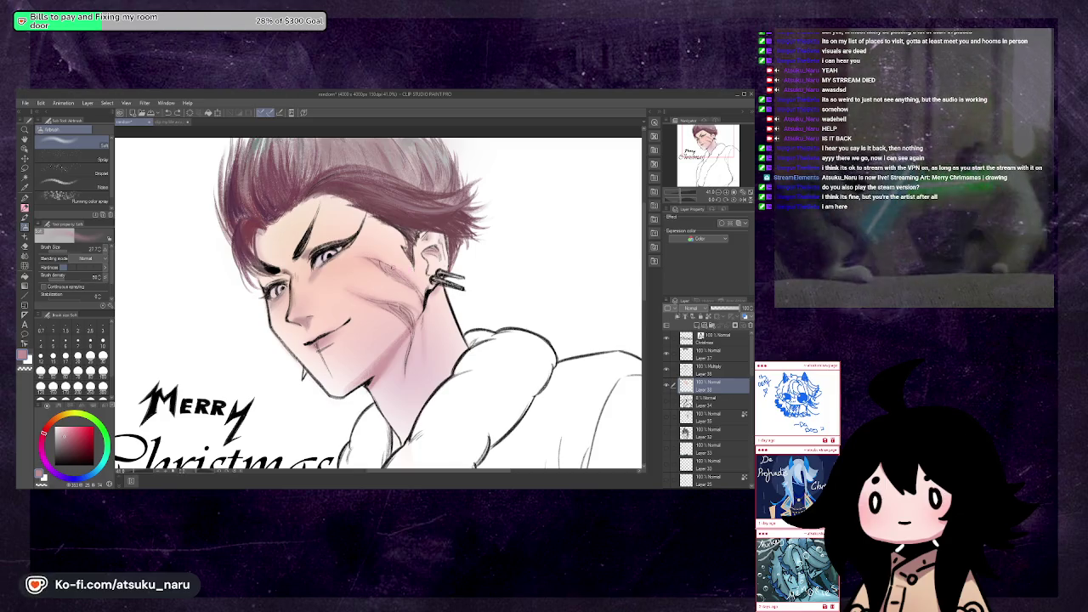
key("h")
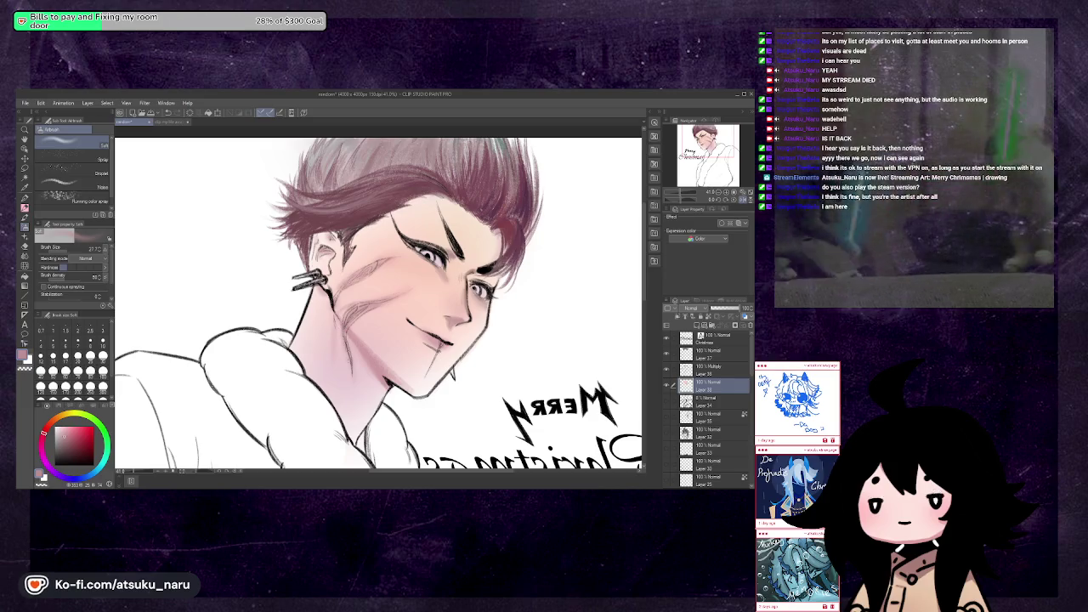
key("h")
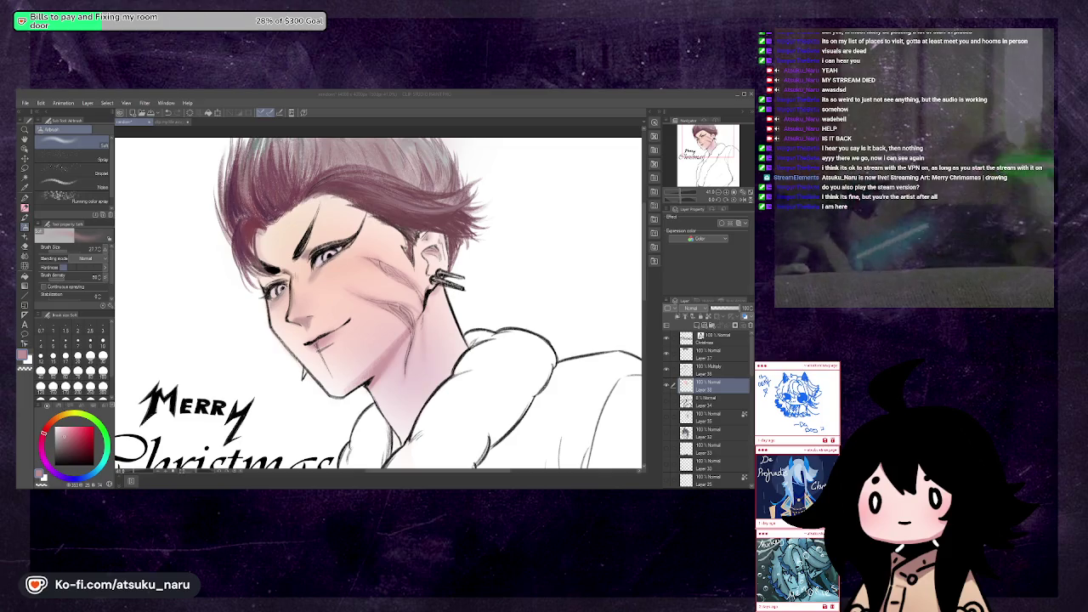
Switch the paint colour to green, enlarge the brush, and mirror-check the drawing
key("alt+Tab")
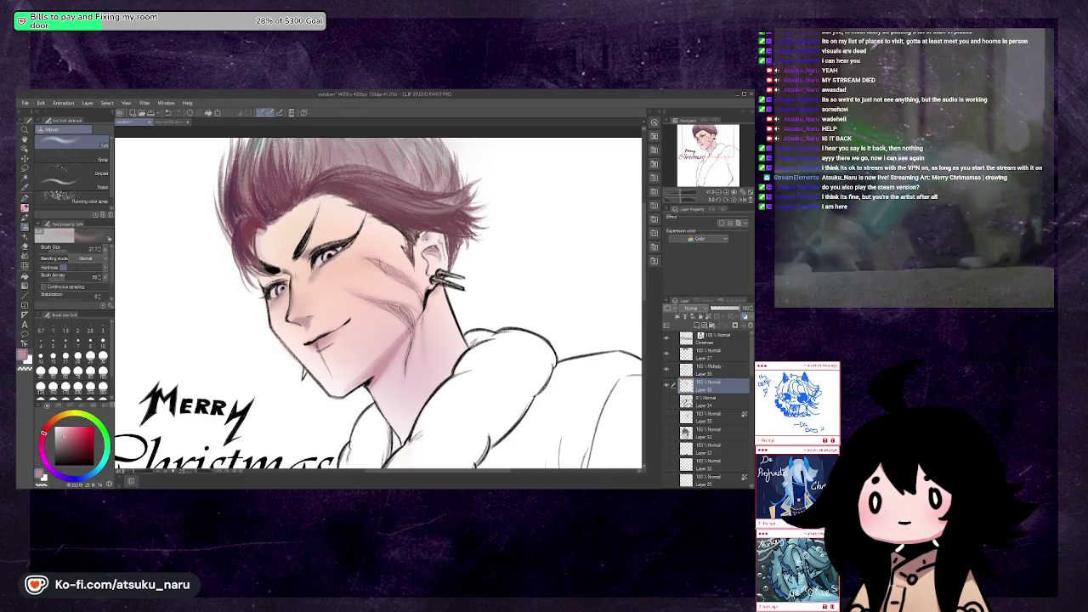
left_click_drag(51, 425, 92, 425)
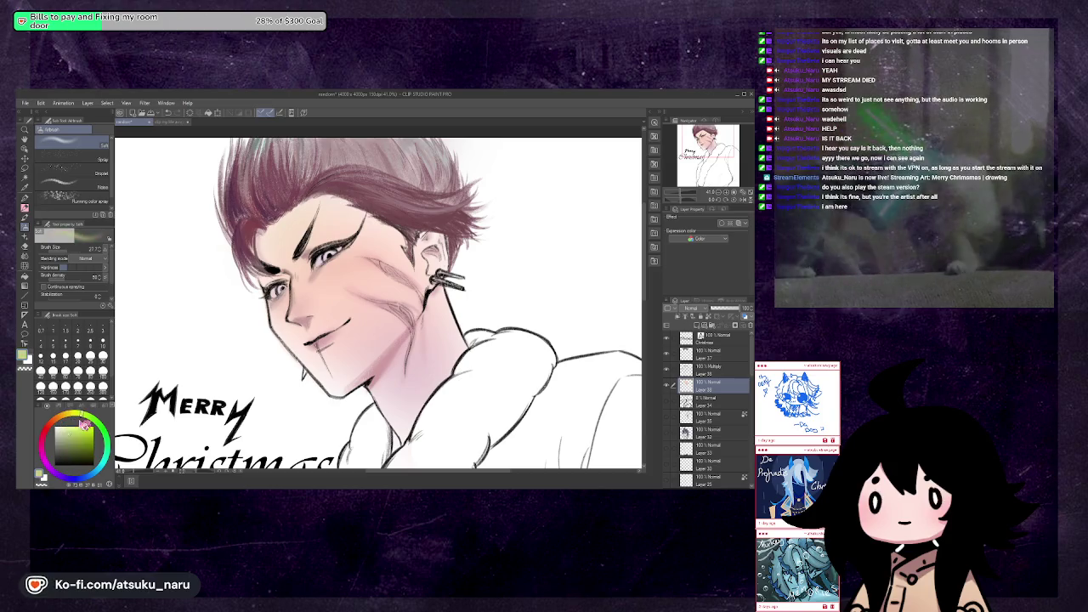
key("bracketright")
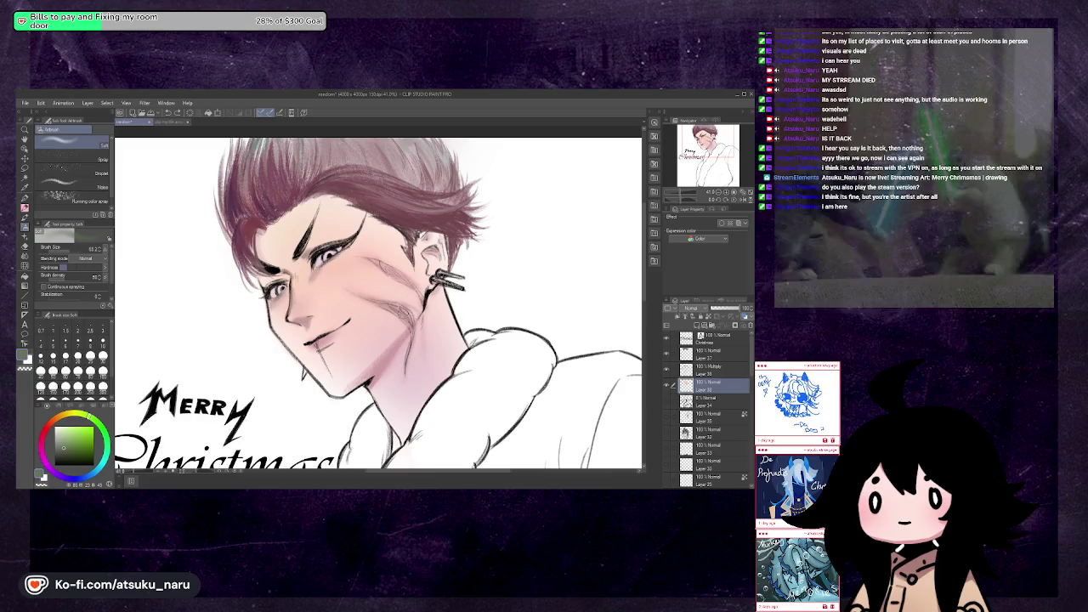
left_click_drag(75, 248, 85, 248)
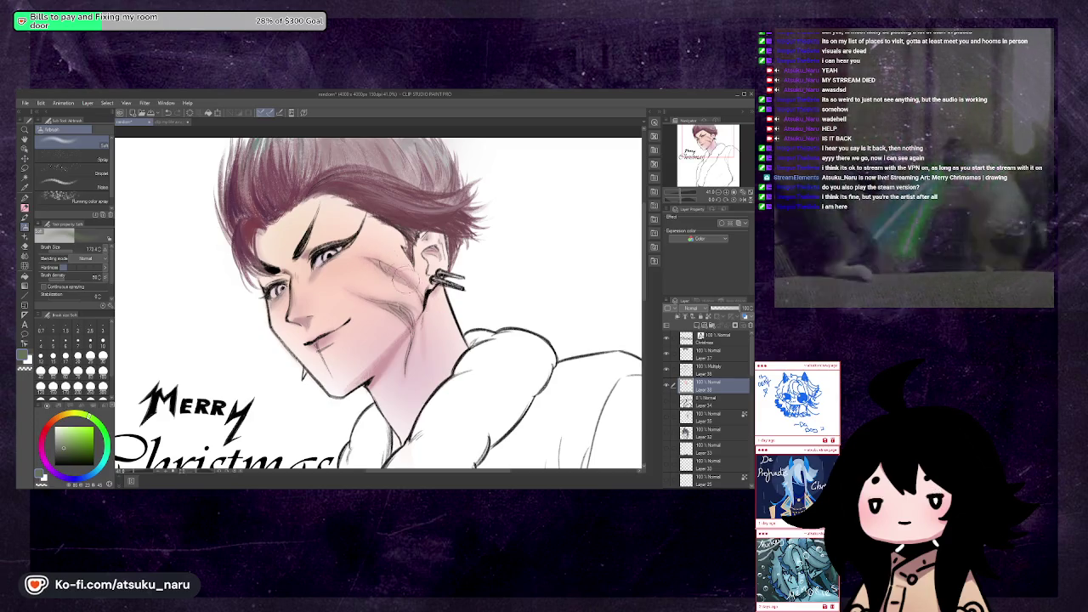
key("h")
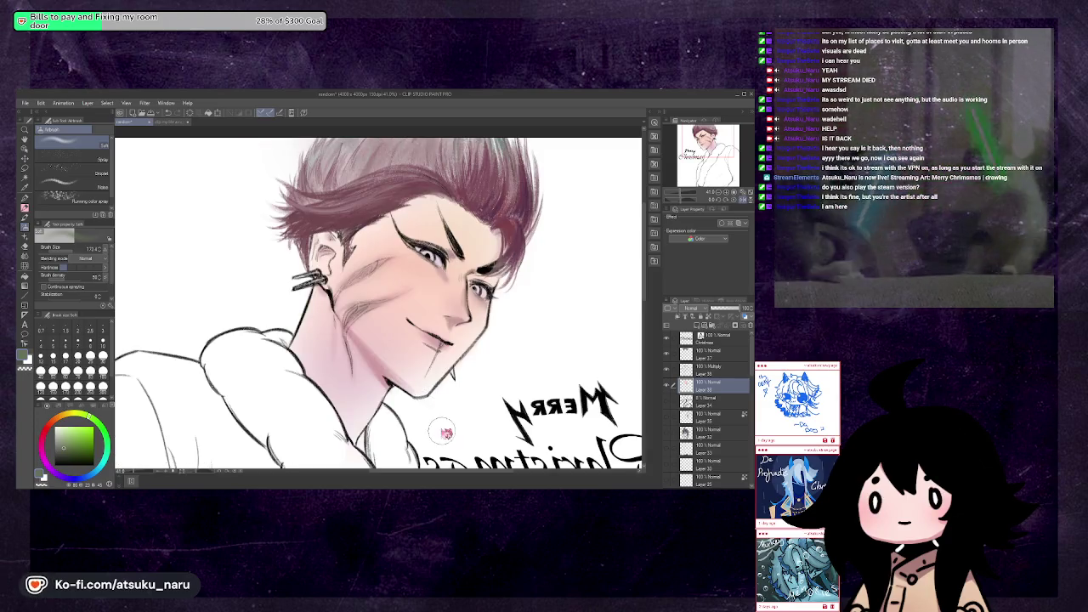
key("h")
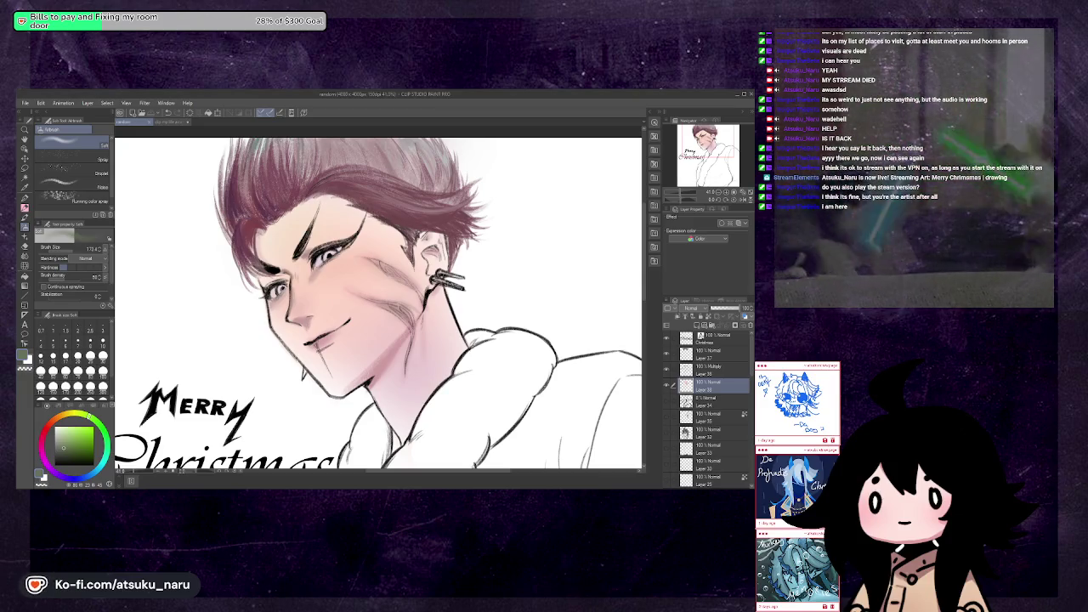
Pick a warm red-pink hue, select the pen, mirror-check, and zoom out to the whole artwork
left_click(74, 420)
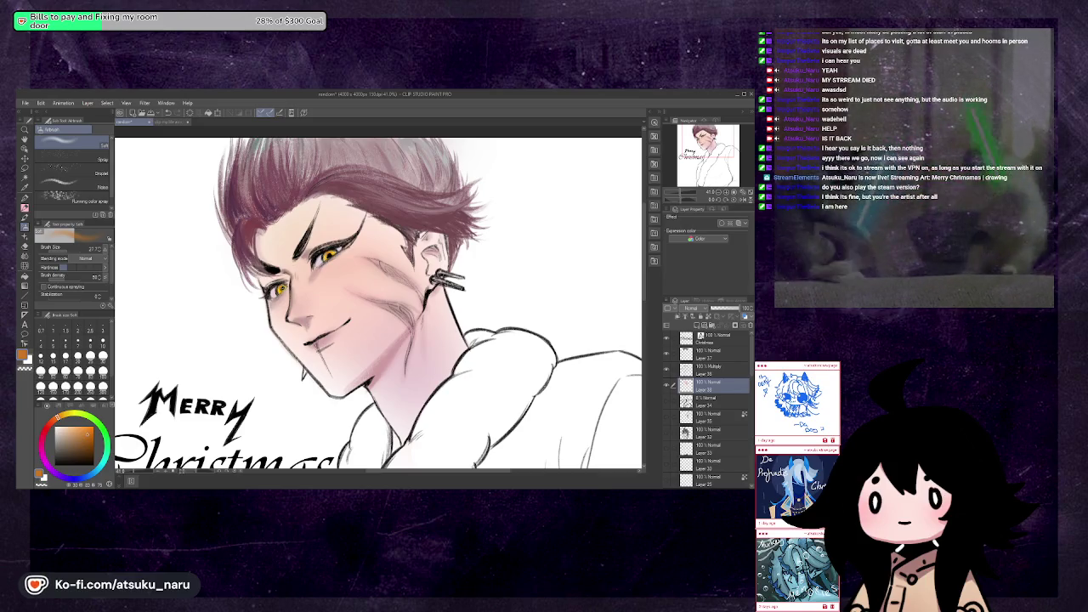
key("h")
key("h")
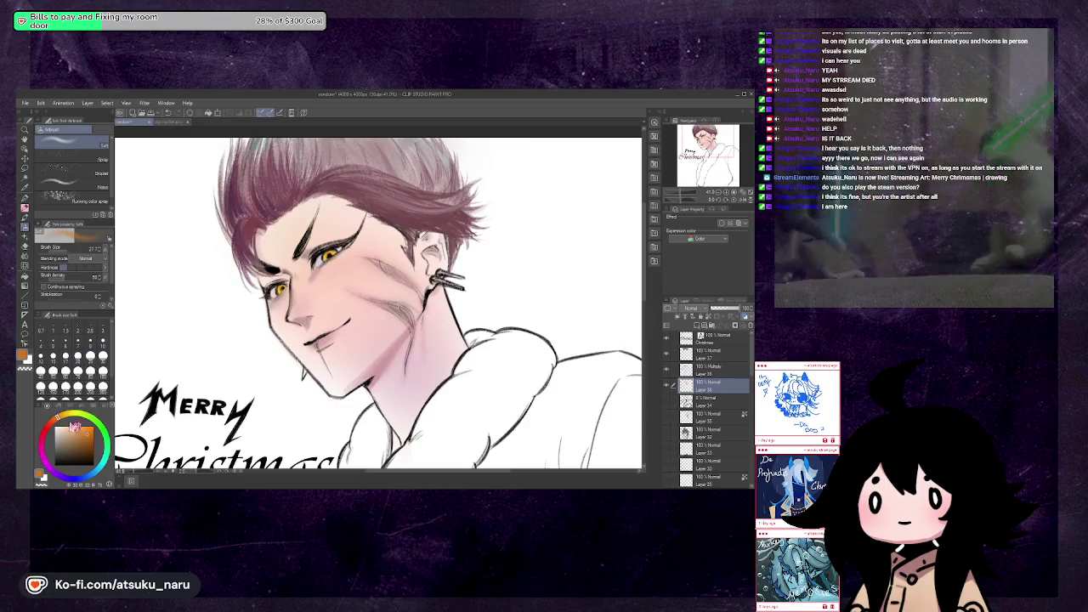
key("p")
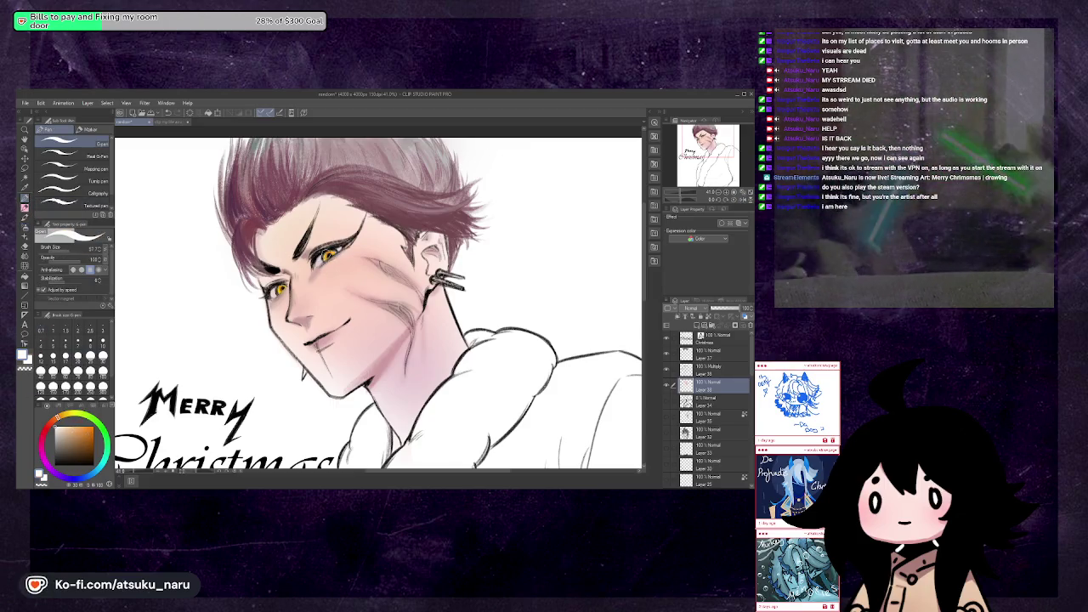
key("h")
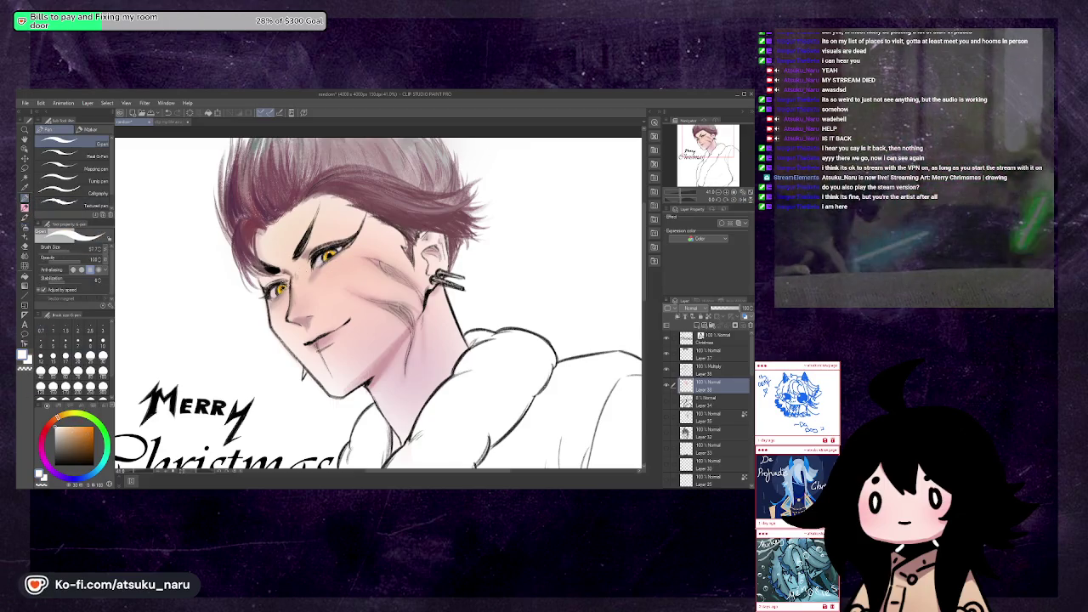
key("h")
key("h")
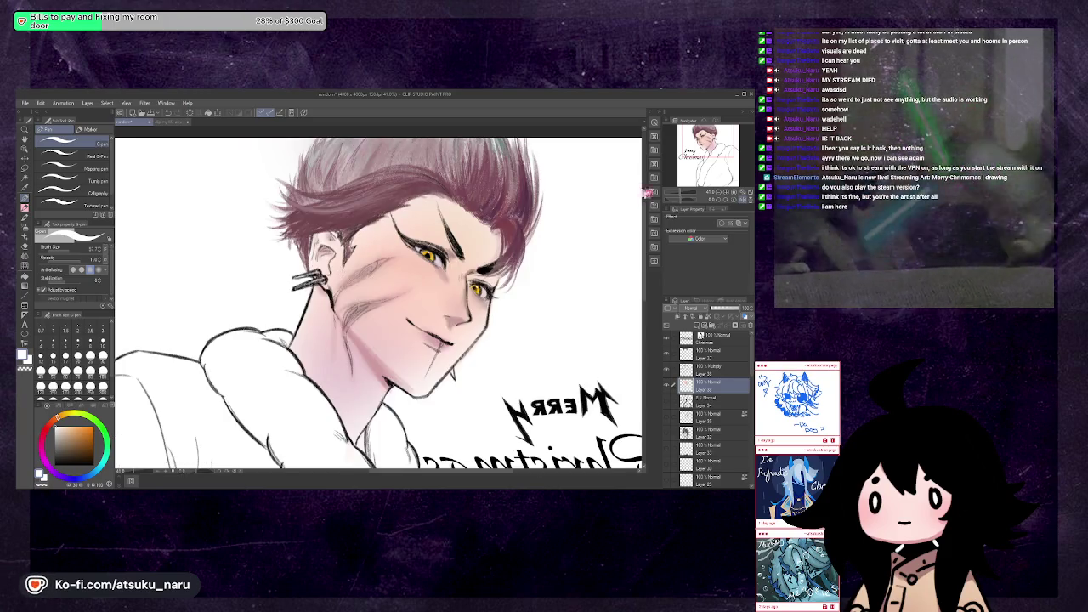
key("h")
key("ctrl+minus")
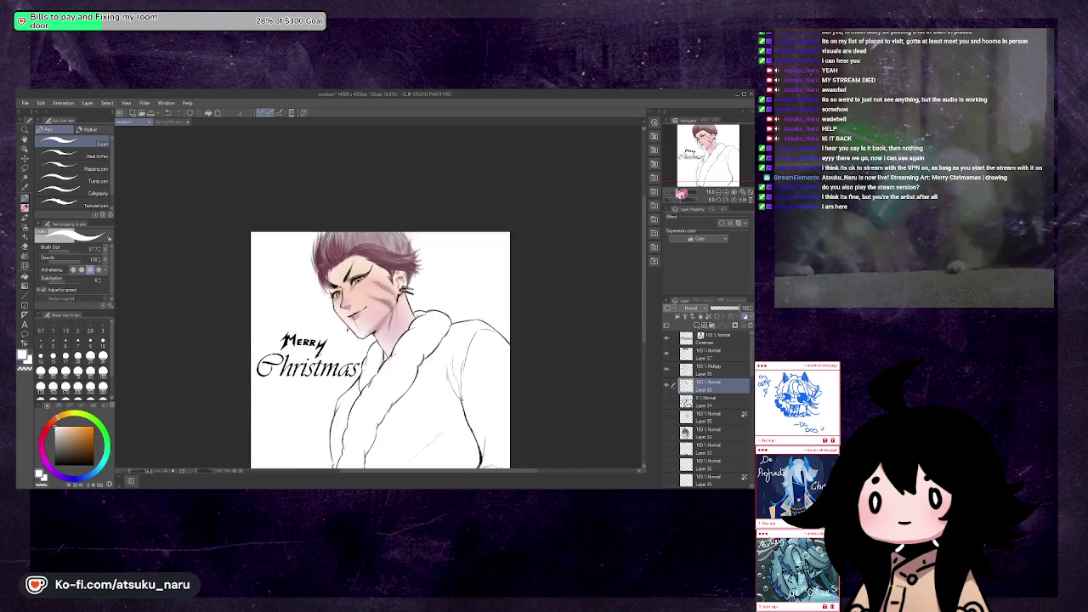
Centre the artwork and rasterize the Christmas text layer
left_click_drag(684, 187, 707, 432)
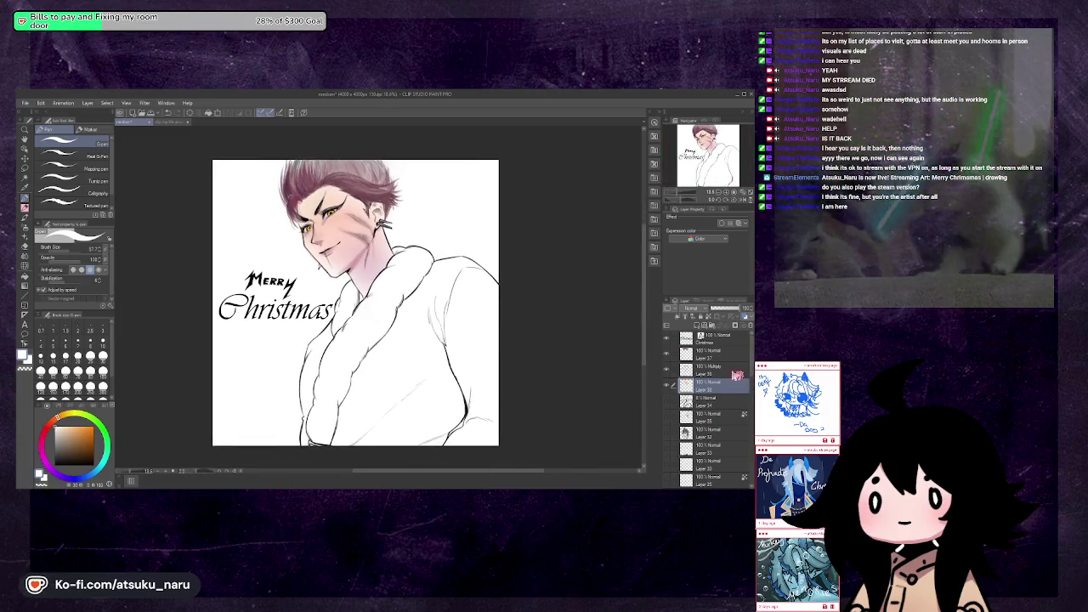
left_click(676, 340)
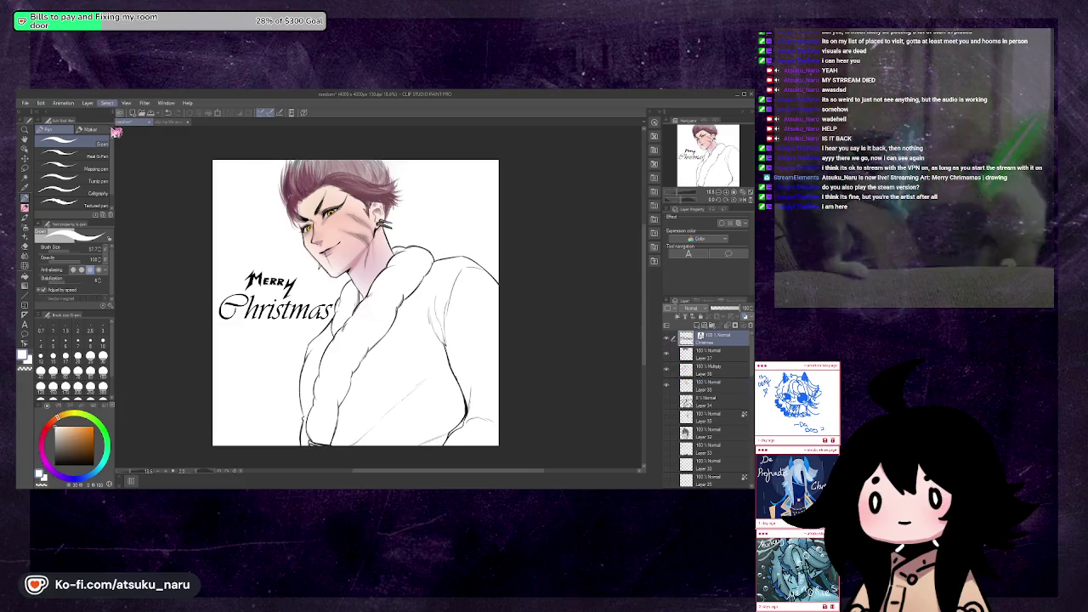
left_click(87, 103)
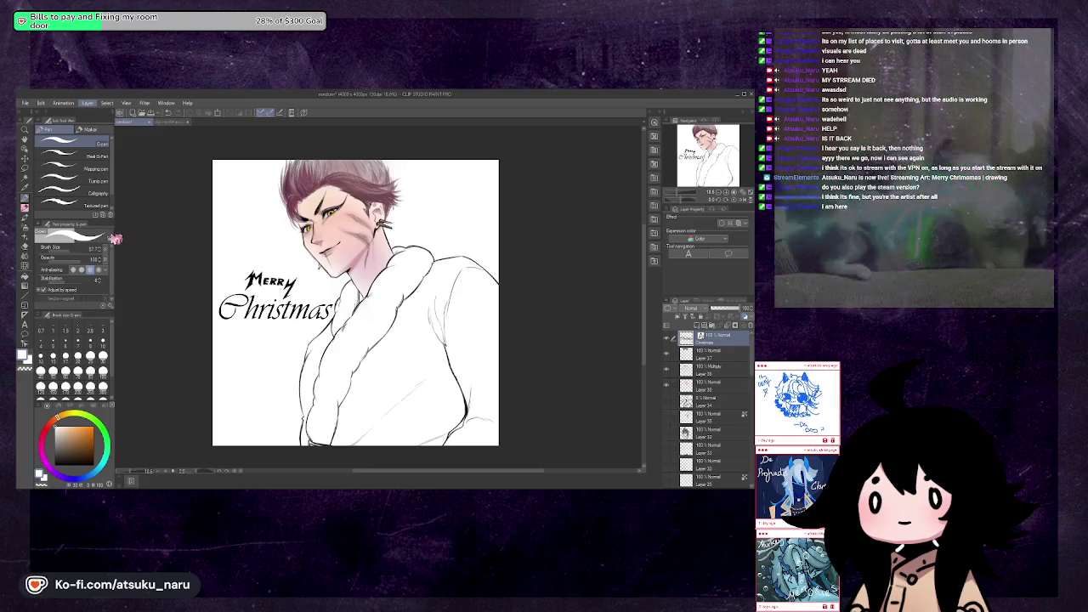
left_click(117, 238)
Move the Christmas layer below Layer 37, merge it into Layer 36, and start lassoing it
left_click_drag(694, 359, 693, 375)
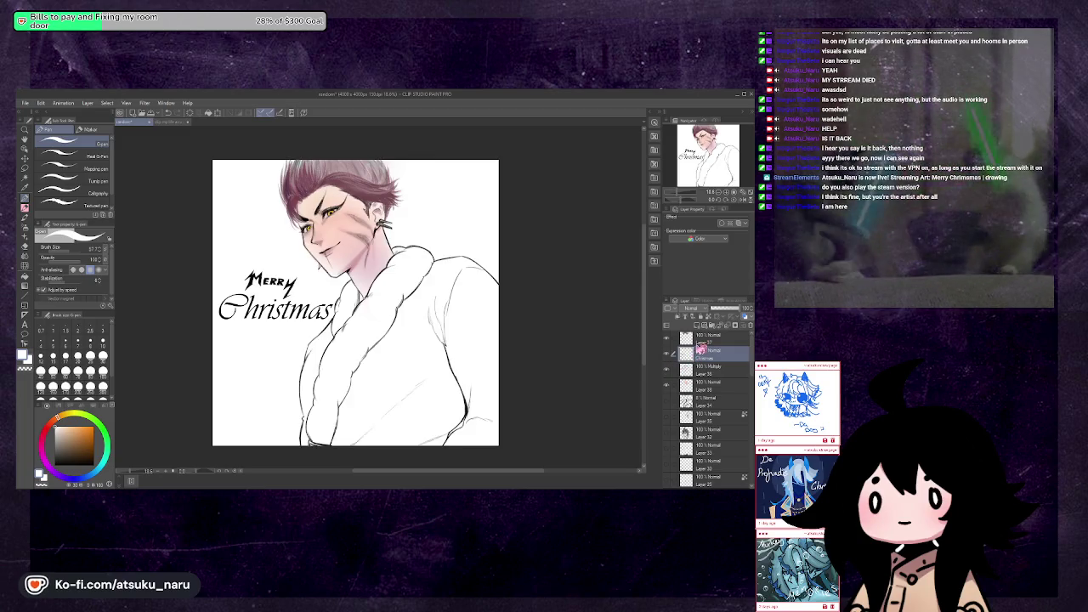
left_click(713, 328)
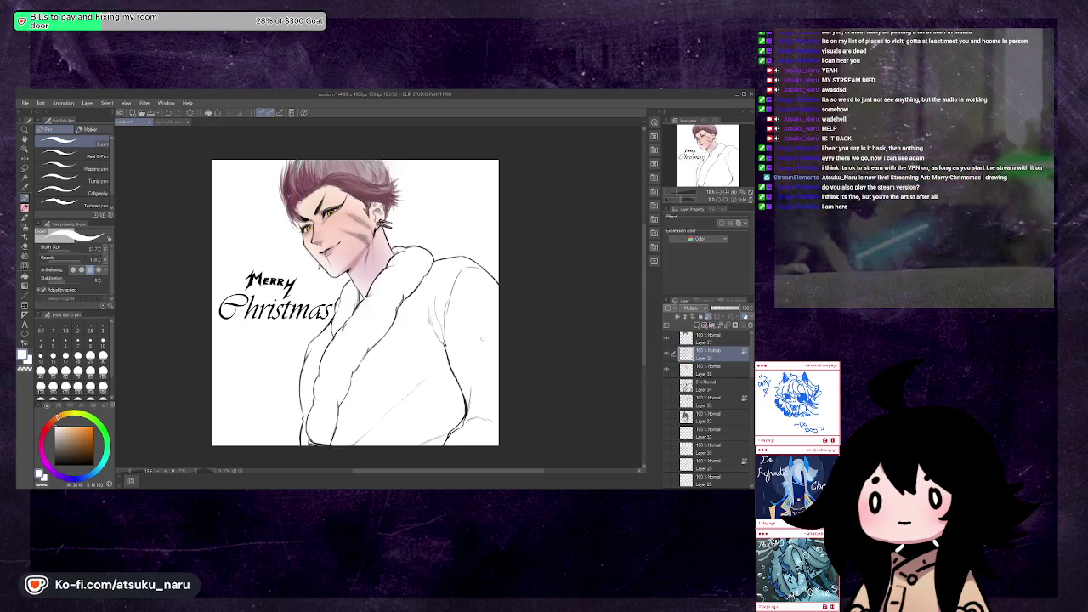
key("m")
mouse_move(253, 261)
left_mouse_down()
mouse_move(241, 341)
mouse_move(330, 321)
left_mouse_up()
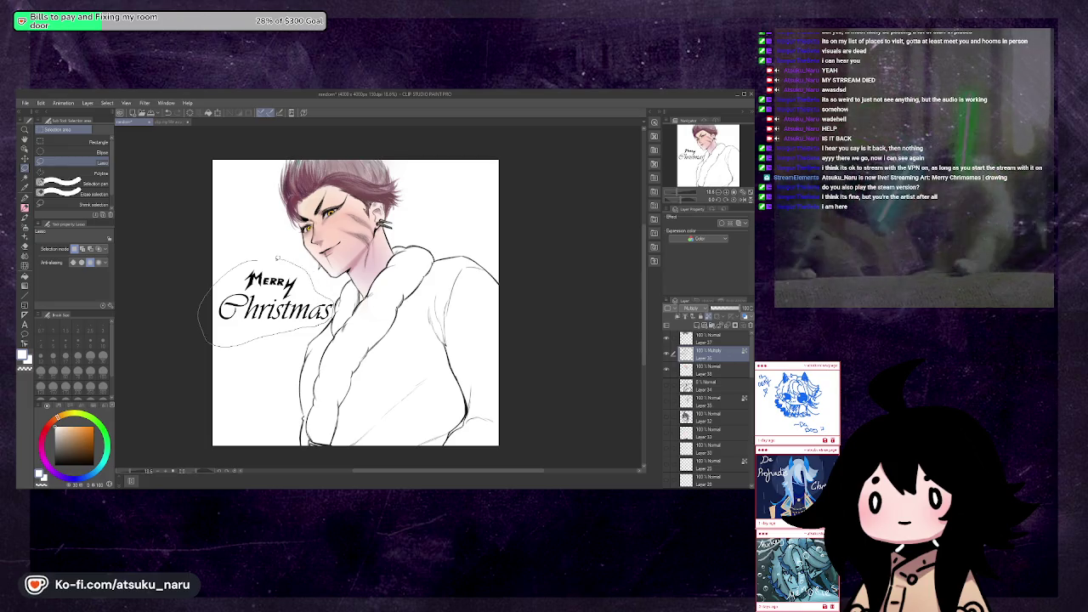
Close the lasso around the lettering, duplicate Layer 36, and deselect
left_click_drag(333, 316, 339, 293)
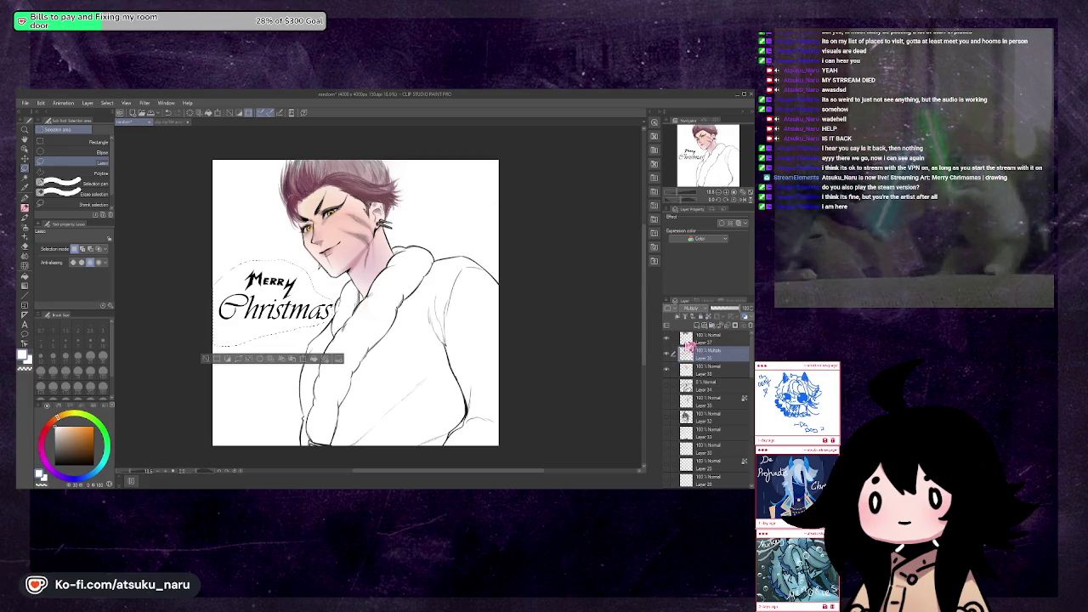
left_click_drag(700, 347, 693, 382)
key("ctrl+d")
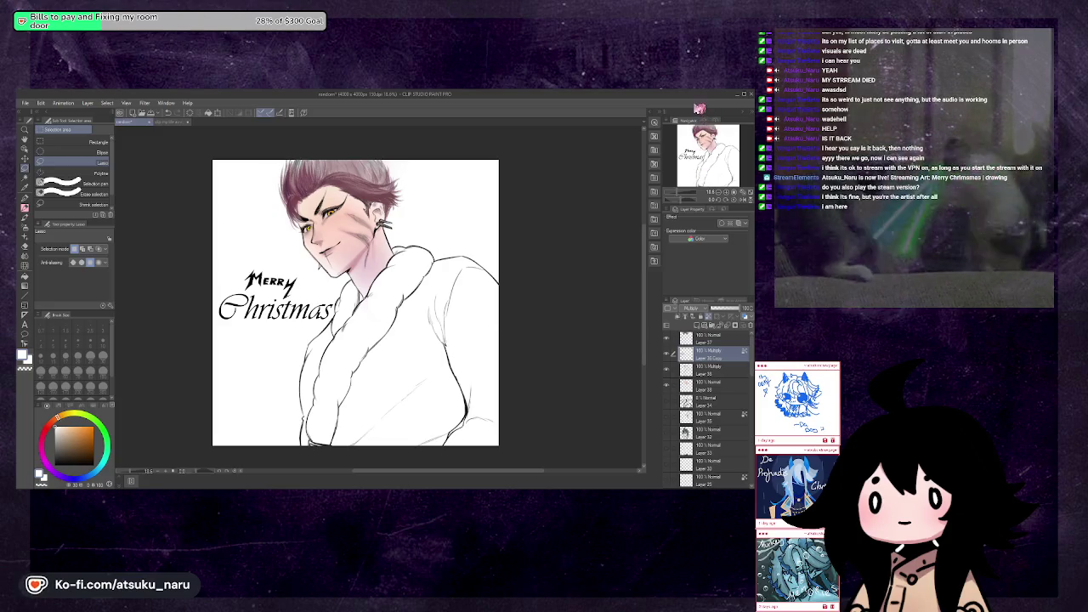
Choose a deep red paint colour and the soft airbrush
left_click(89, 433)
left_click(47, 429)
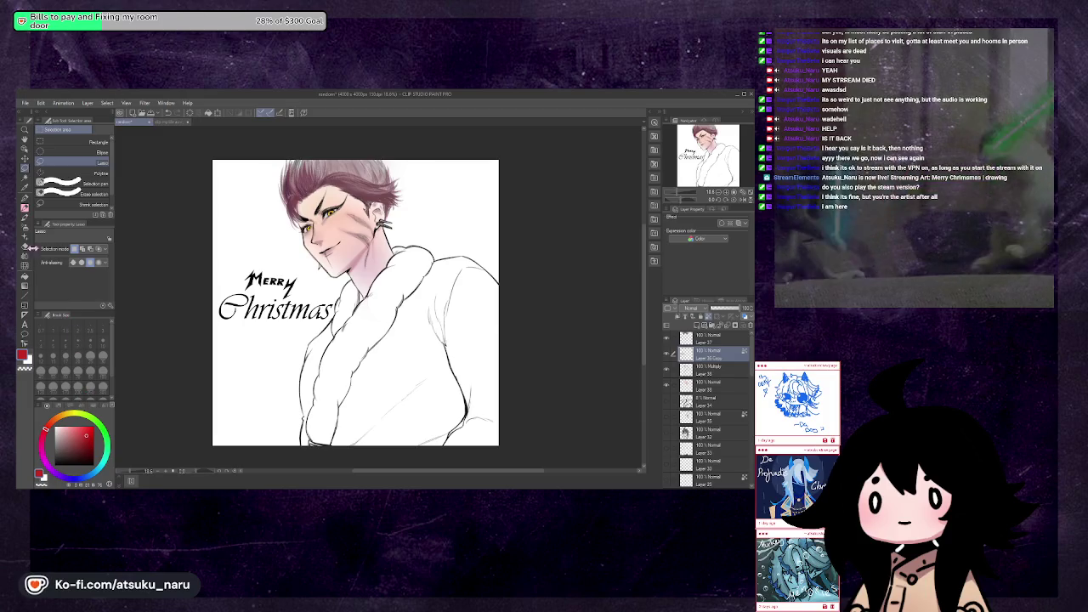
left_click(25, 236)
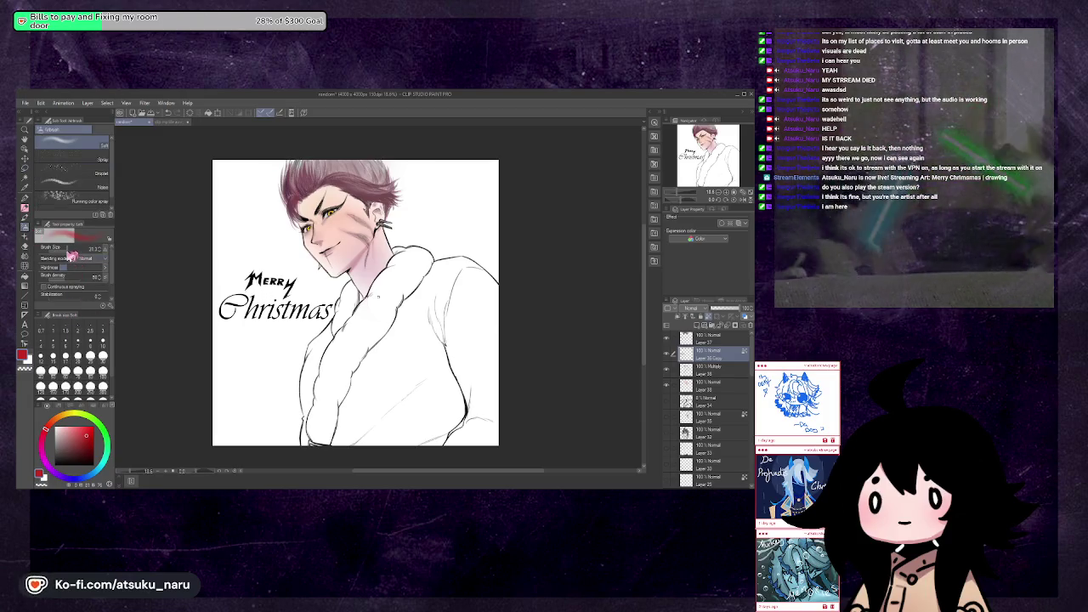
Airbrush the Merry Christmas lettering red with a large brush and duplicate it
left_click_drag(74, 257, 104, 248)
left_click_drag(221, 280, 263, 314)
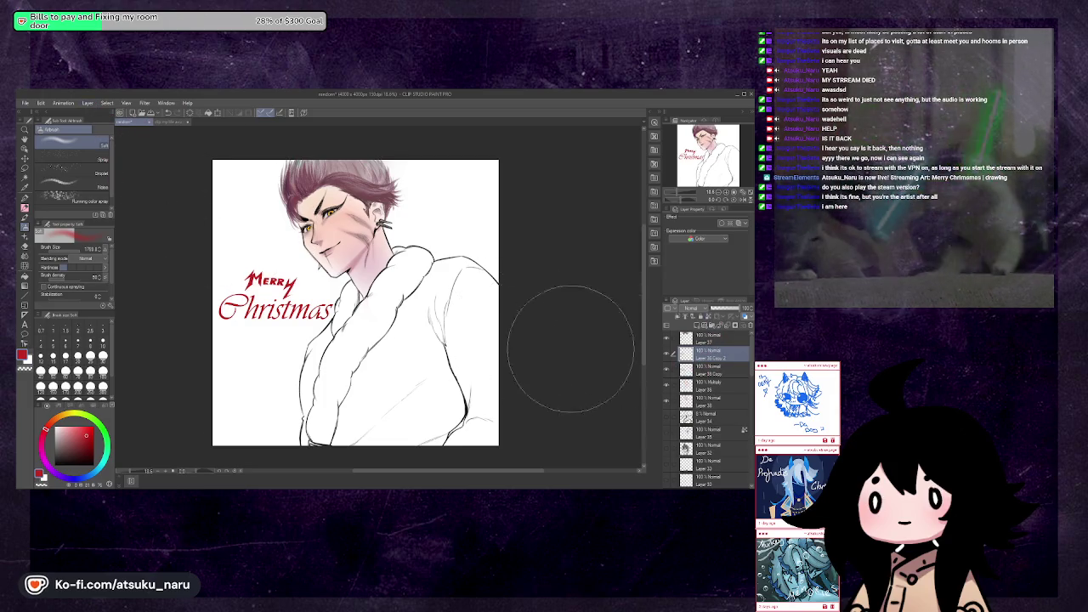
key("ctrl+c")
key("ctrl+v")
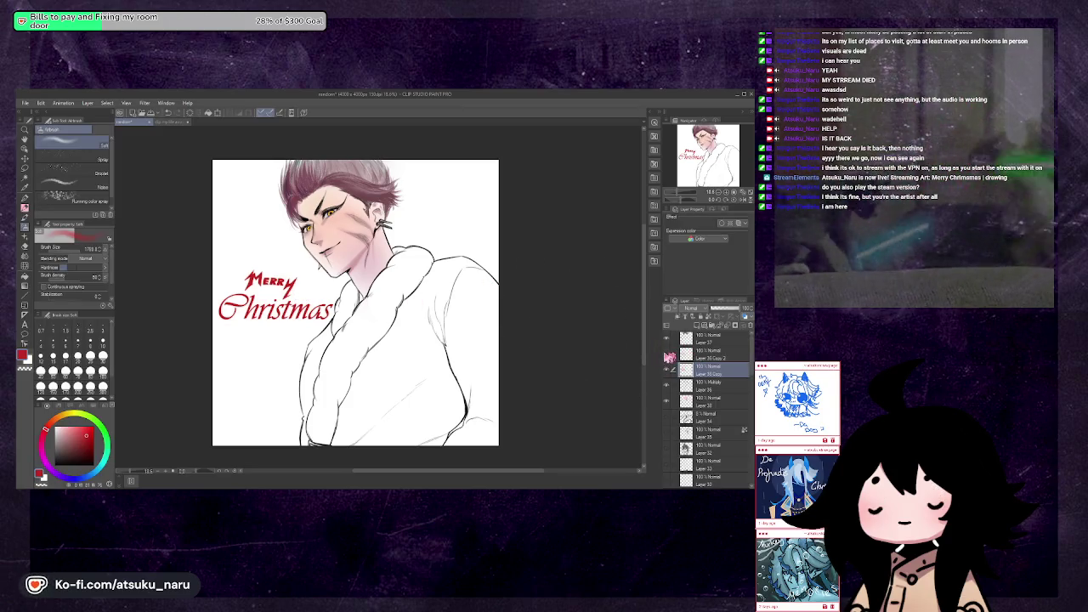
On the lettering copy layer, select the lettering pixels and deselect, twice
left_click(667, 371)
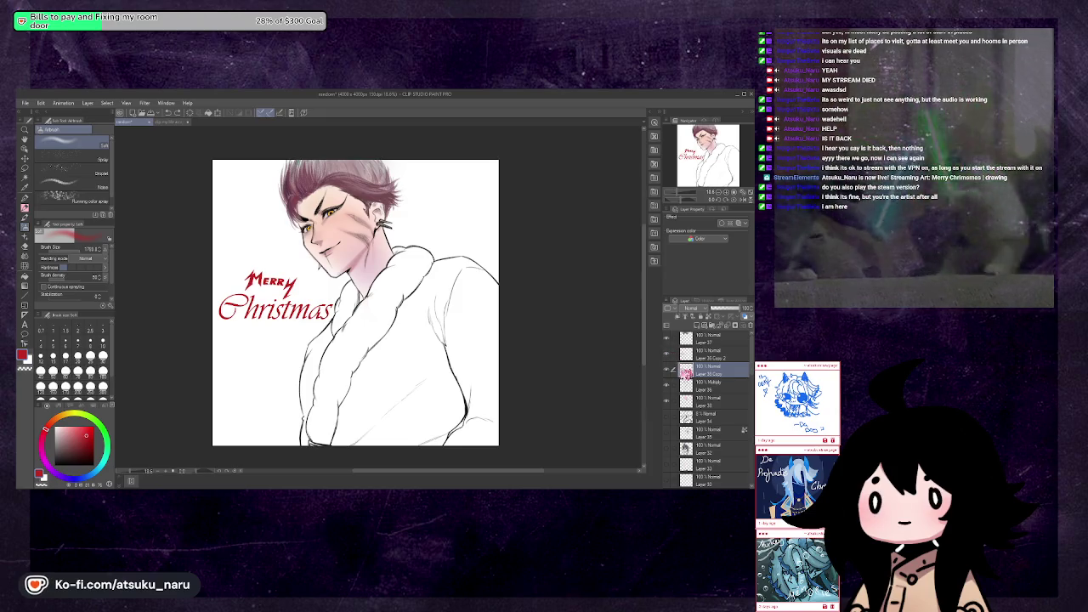
left_click(689, 374, "ctrl")
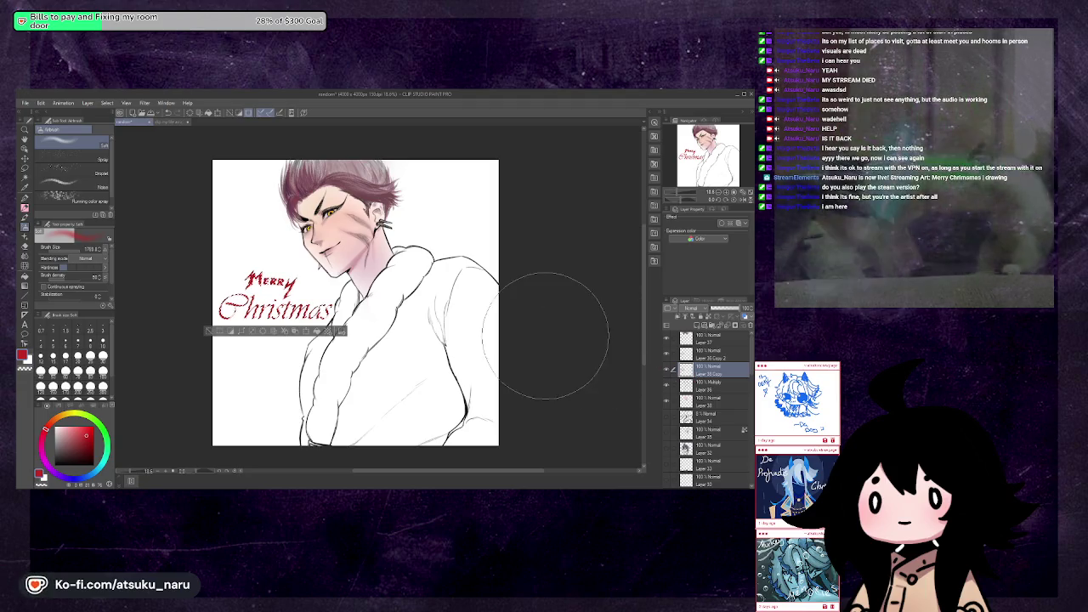
key("ctrl+d")
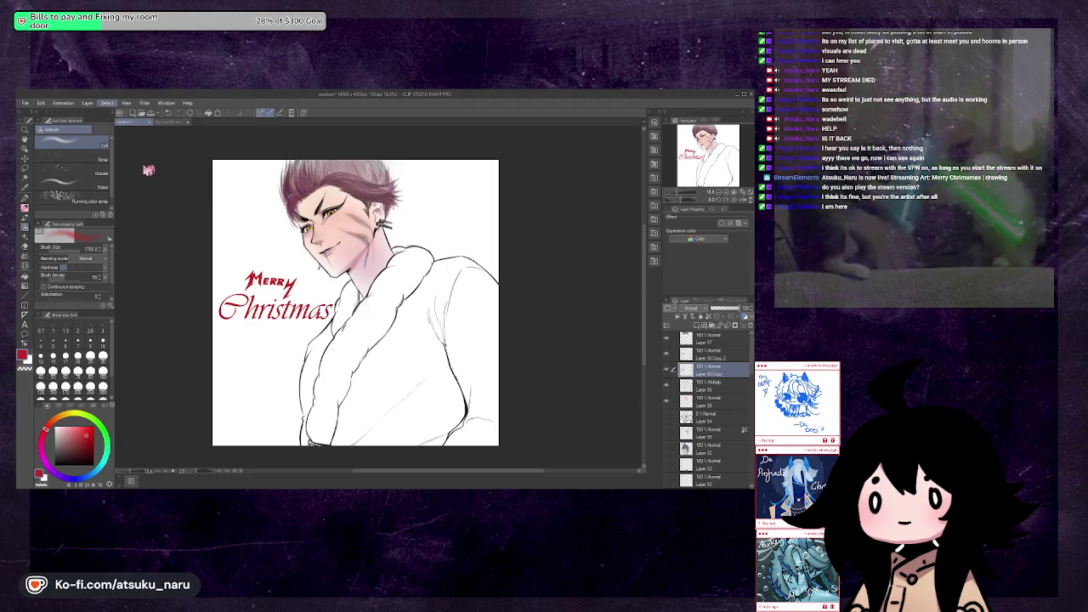
left_click(690, 371, "ctrl")
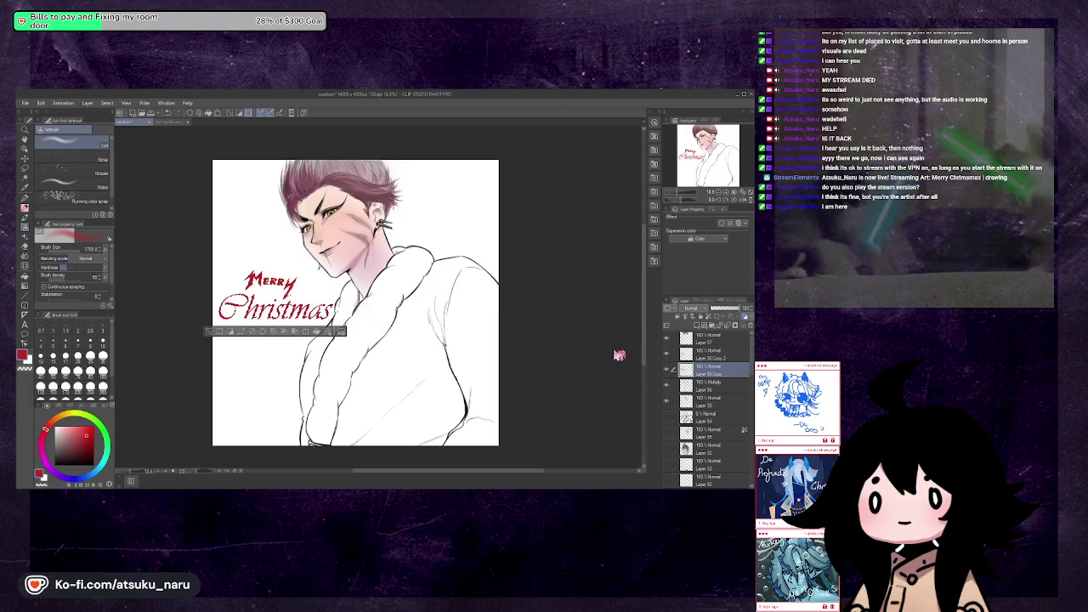
key("ctrl+d")
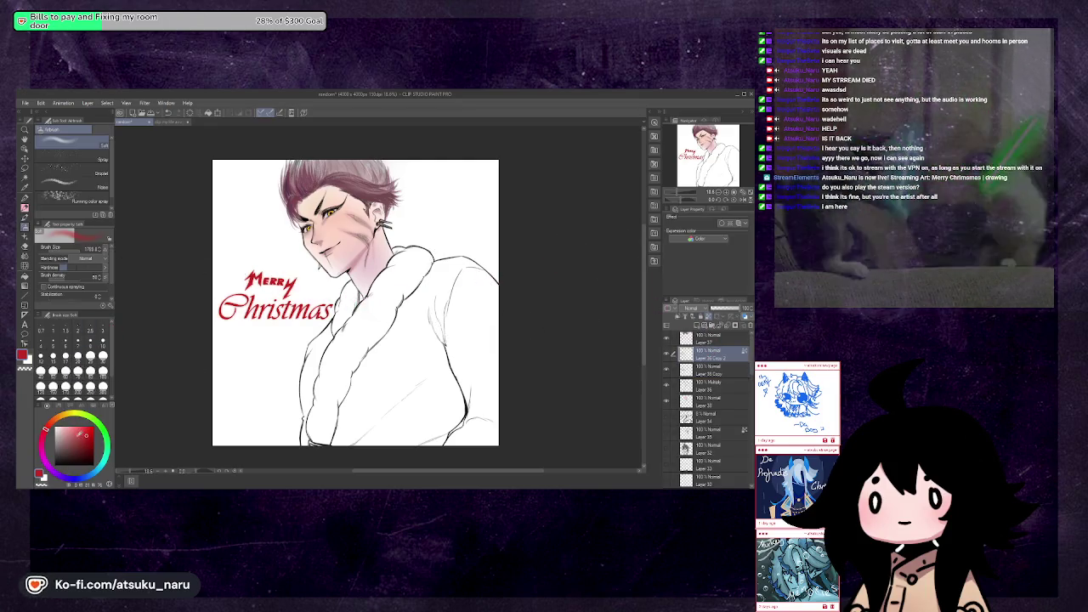
Undo a pink tint on the lettering, then move the colour through green to yellow
mouse_move(246, 315)
left_mouse_down()
mouse_move(285, 302)
mouse_move(272, 314)
left_mouse_up()
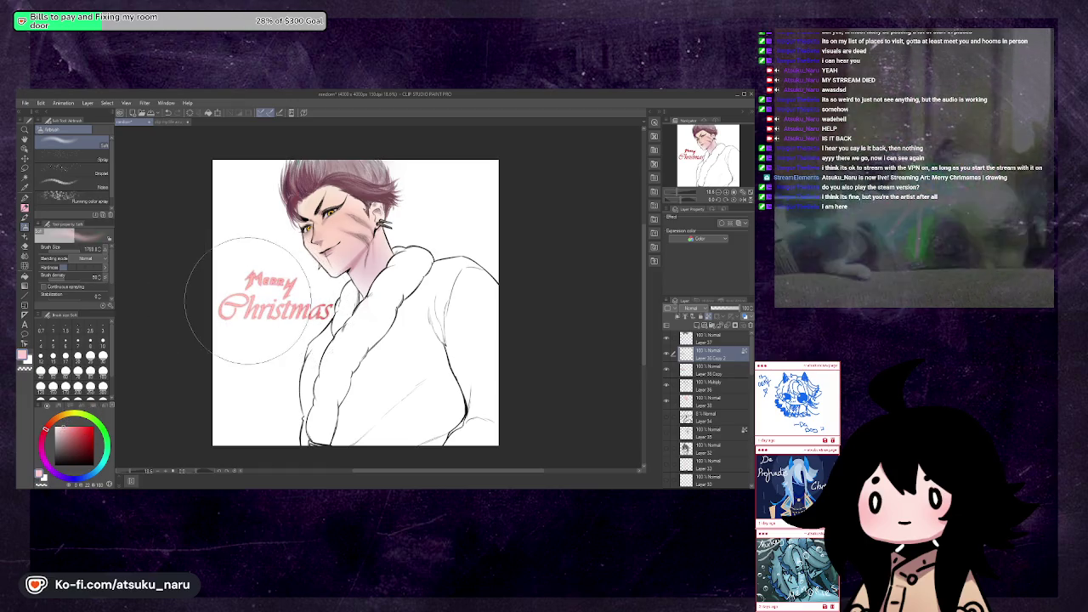
key("ctrl+z")
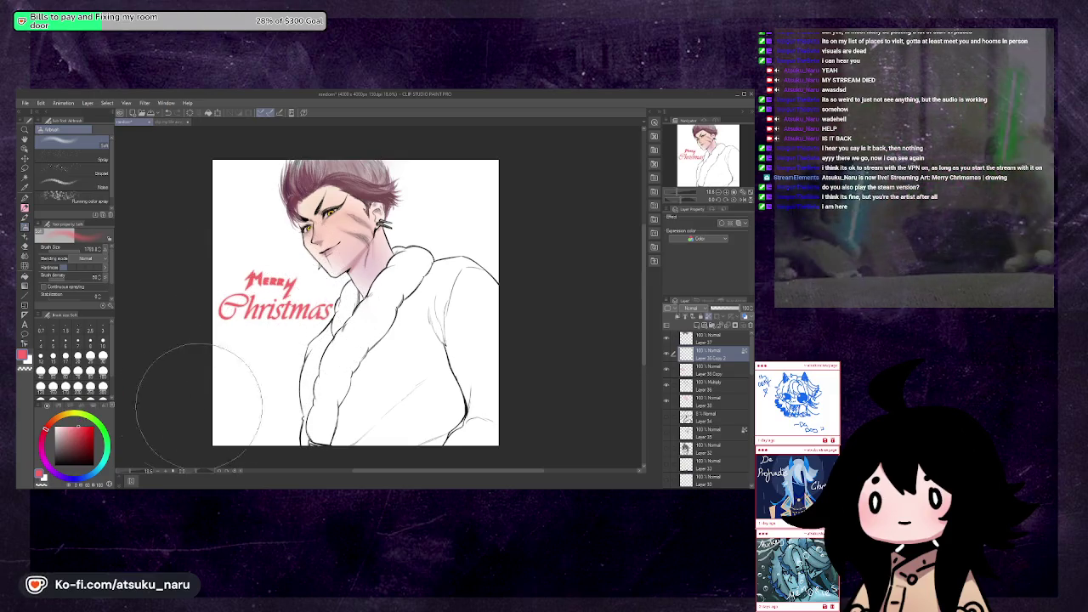
left_click(101, 427)
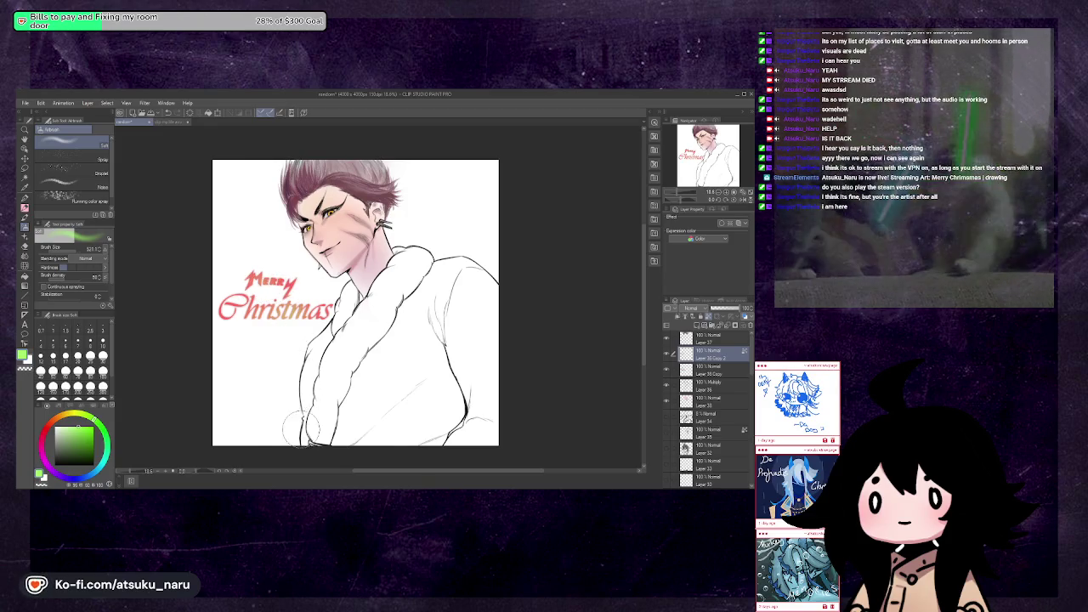
key("h")
key("h")
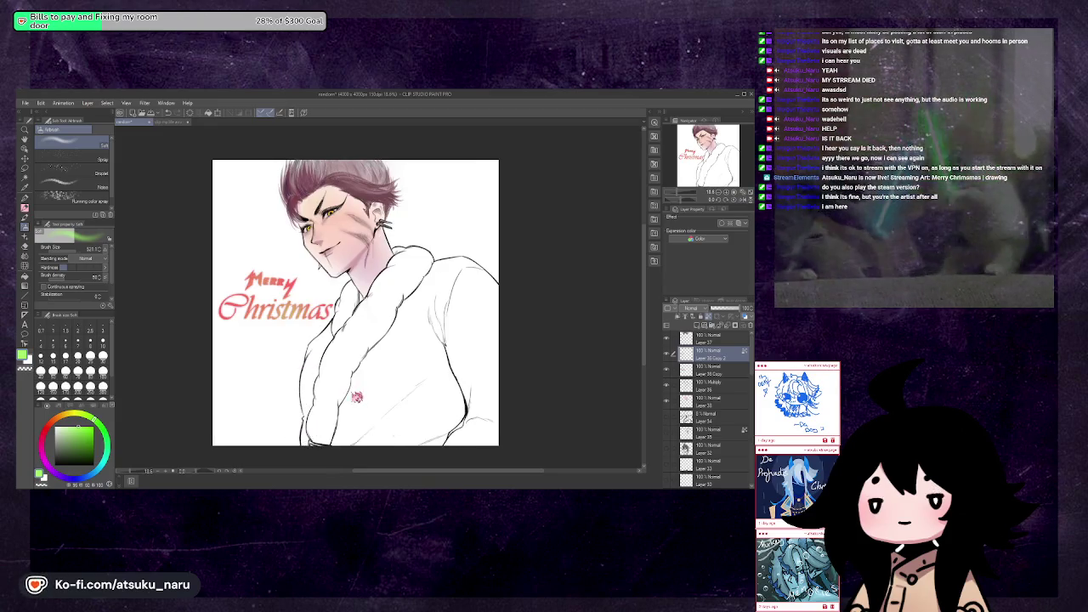
left_click(74, 417)
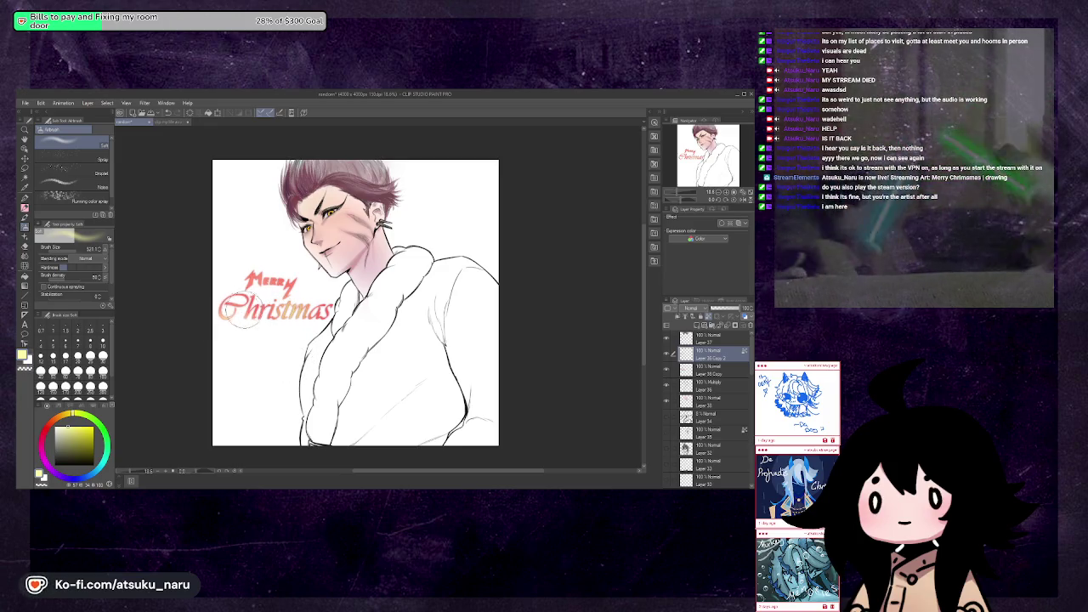
Reselect saturated red, undo white test strokes, and return to the original lettering layer
left_click_drag(49, 432, 99, 433)
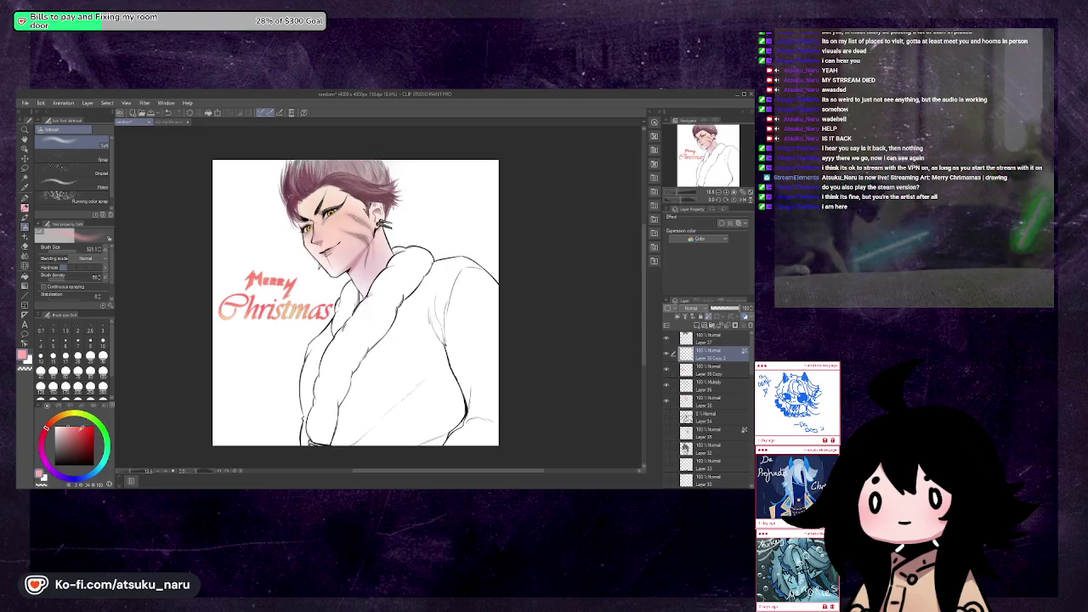
left_click(88, 432)
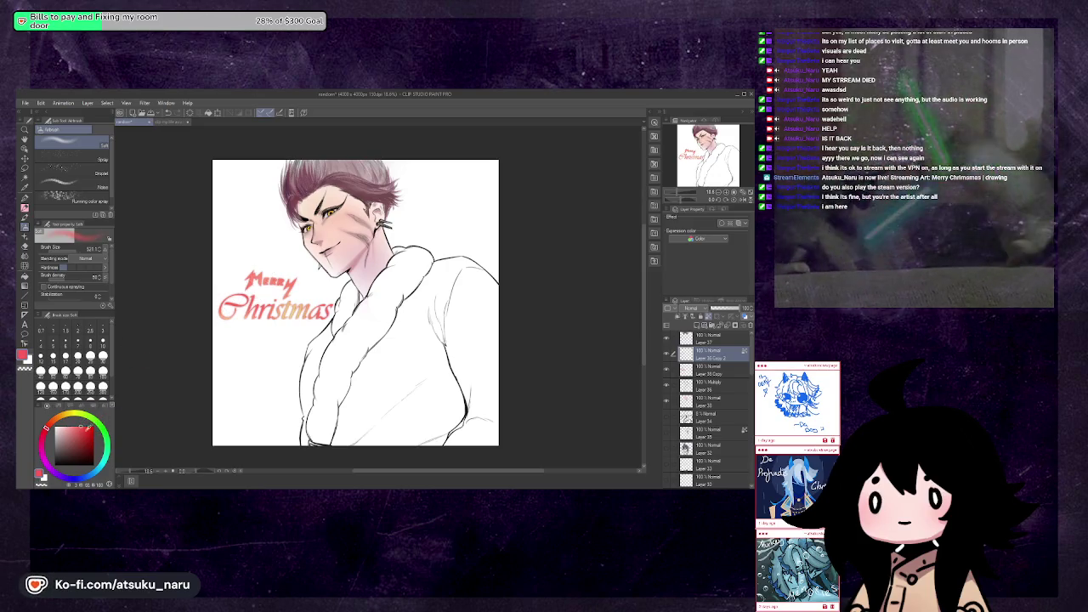
key("x")
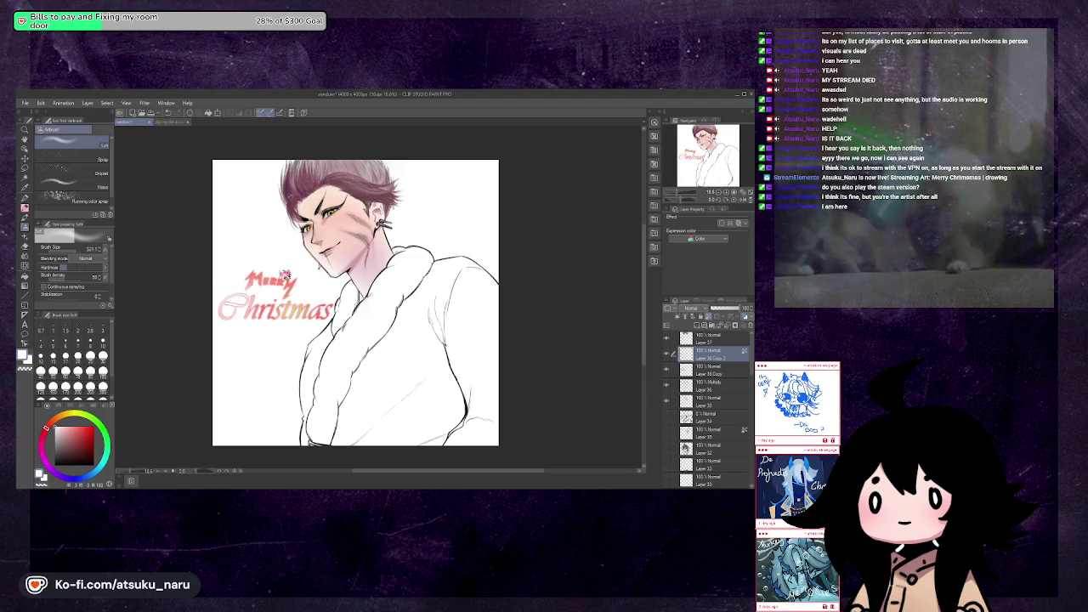
left_click_drag(255, 289, 293, 314)
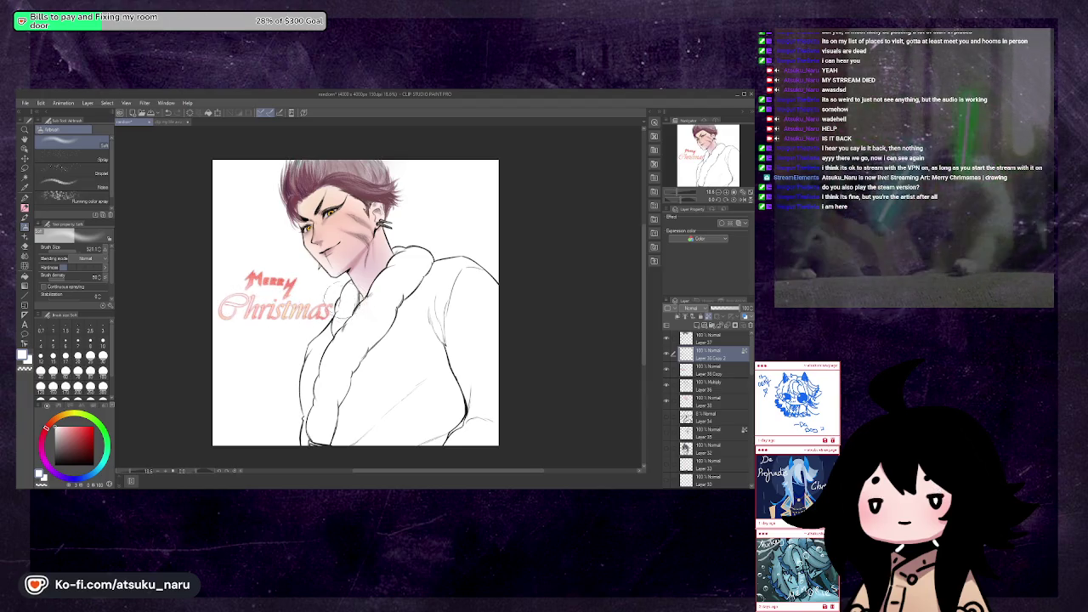
key("ctrl+z")
key("ctrl+z")
key("x")
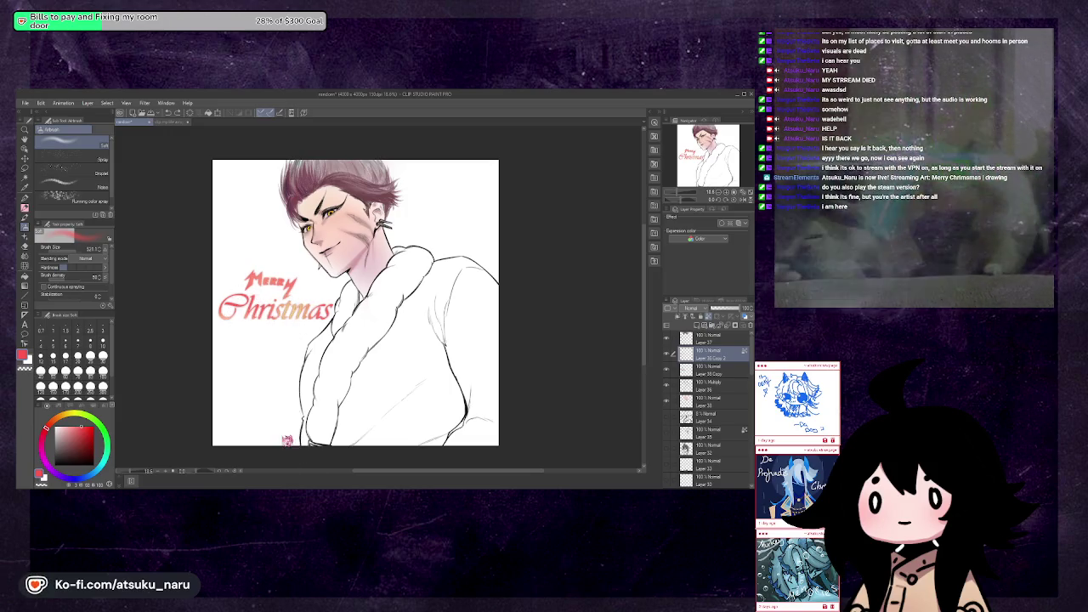
left_click(677, 372)
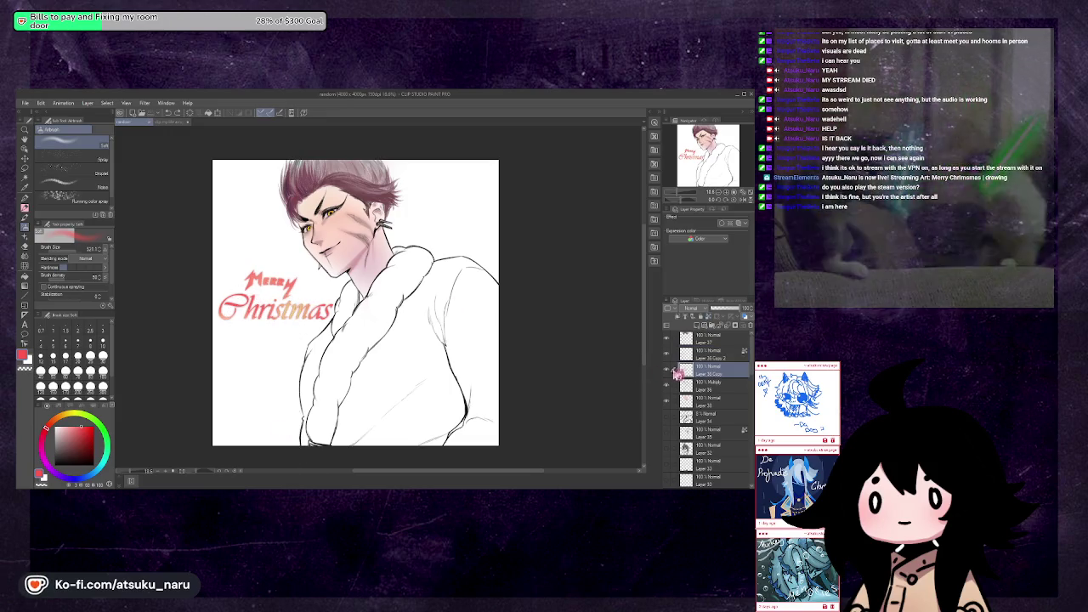
Check the lettering layer, pick a deeper red, and move Layer 35 above Layer 34
left_click(670, 374)
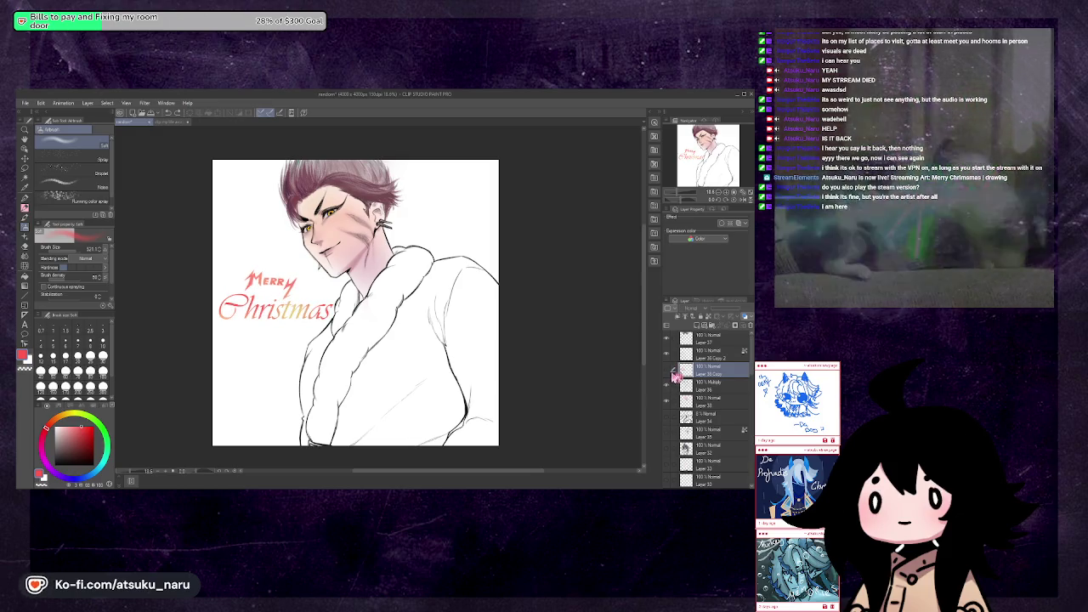
left_click(670, 374)
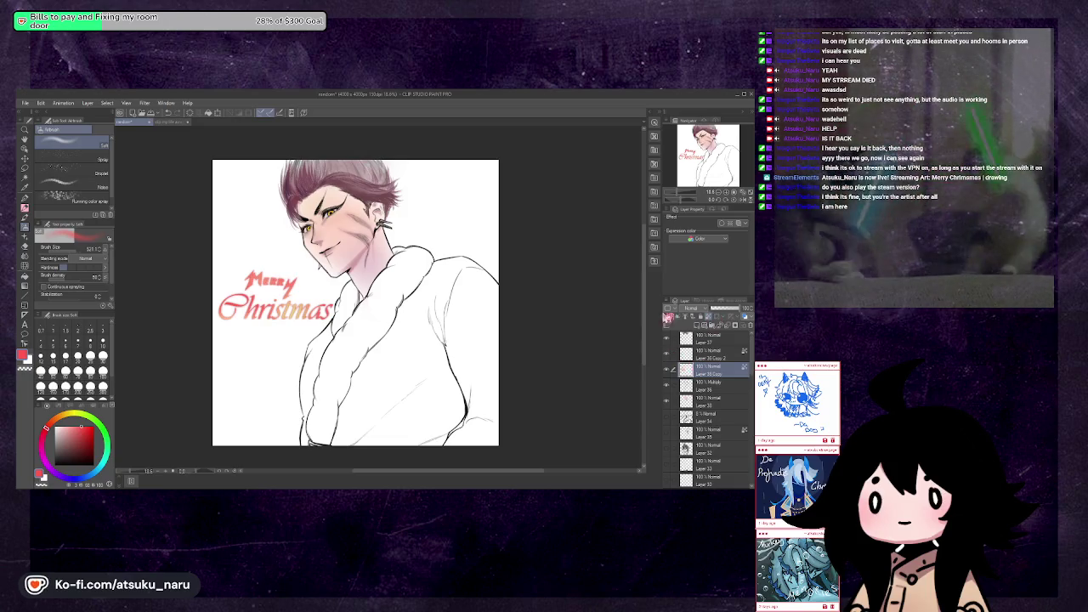
left_click(101, 435)
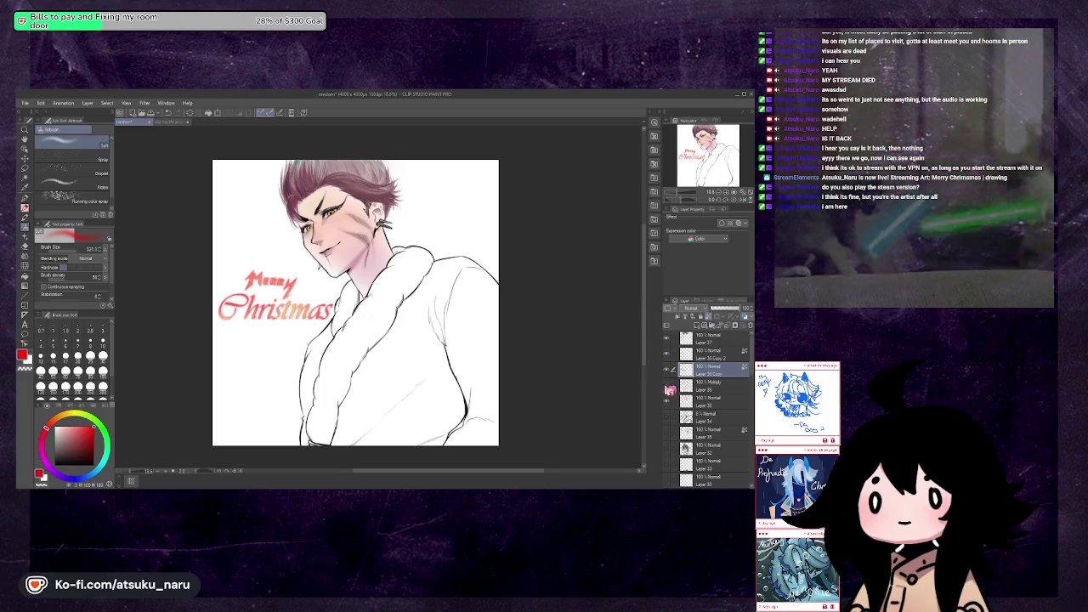
left_click_drag(688, 429, 688, 413)
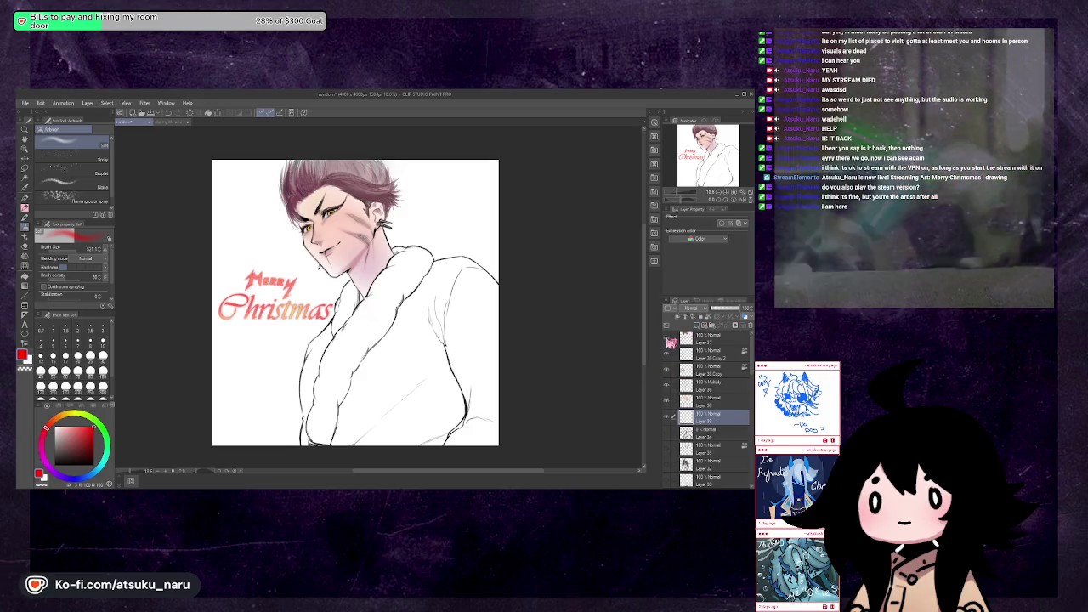
left_click(28, 169)
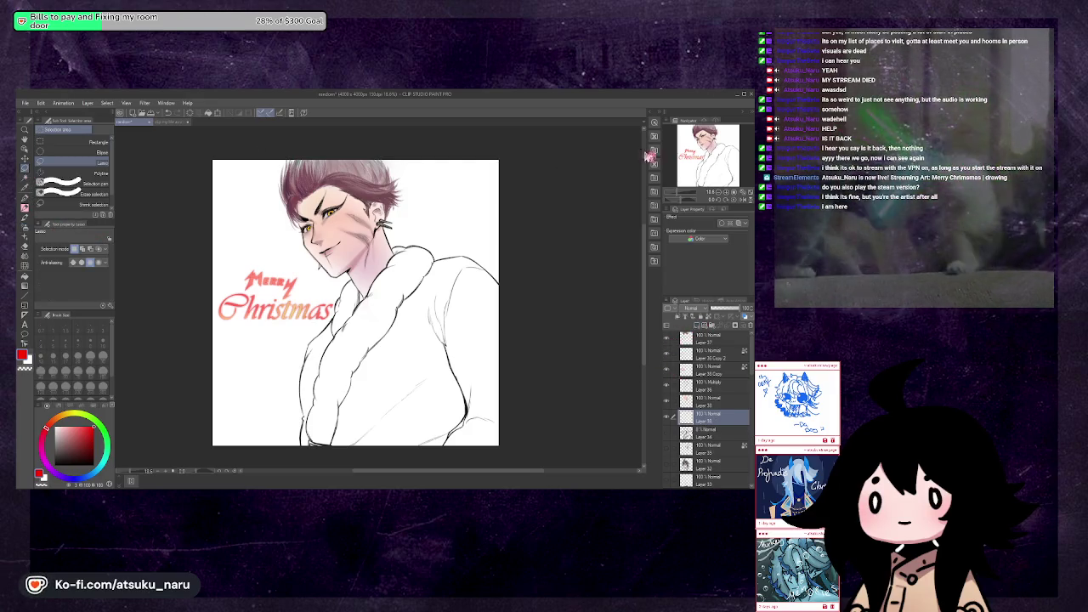
Draw a deep red G-pen line down the robe's front edge left of the fur collar
left_click_drag(671, 194, 674, 194)
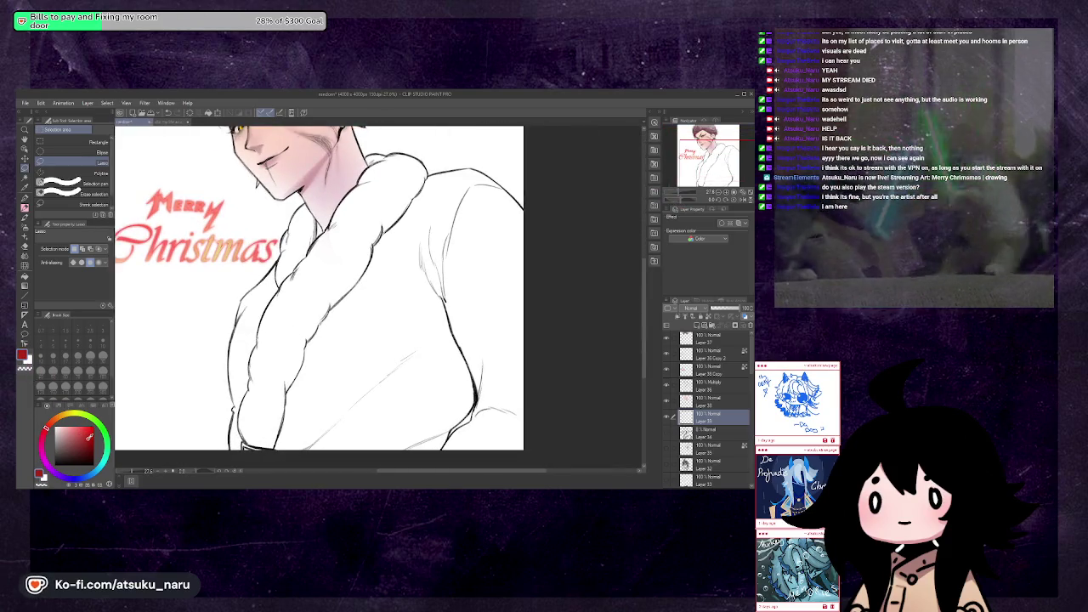
left_click(26, 197)
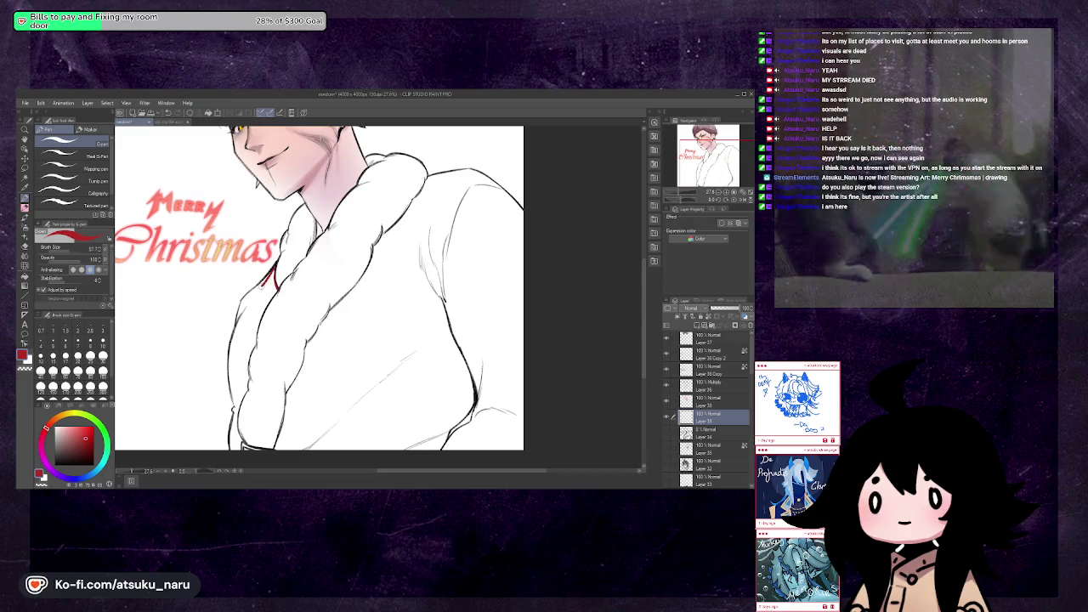
left_click_drag(261, 282, 237, 316)
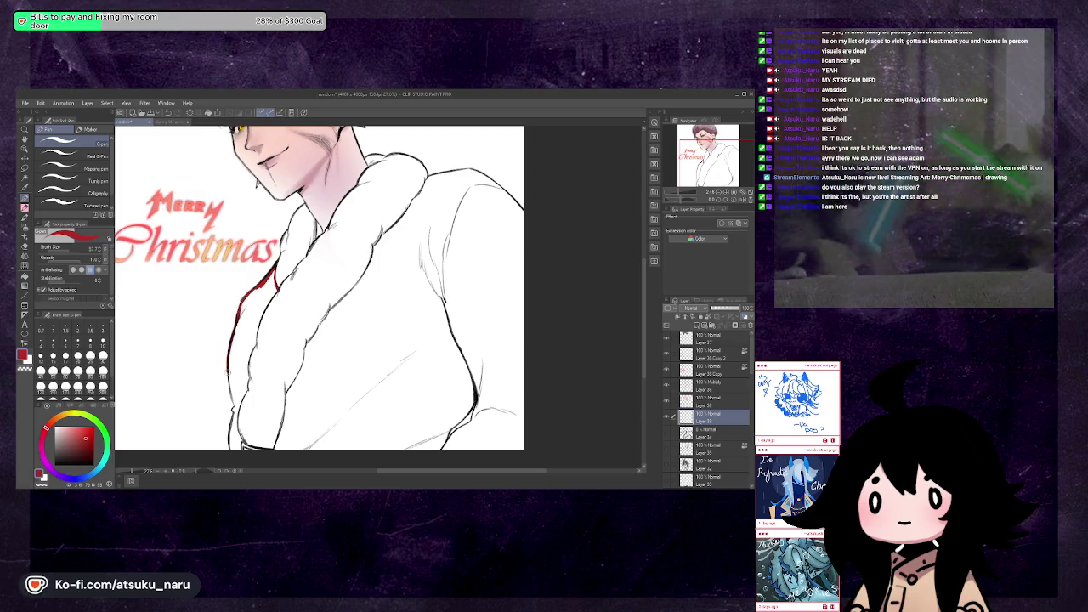
left_click_drag(236, 324, 228, 389)
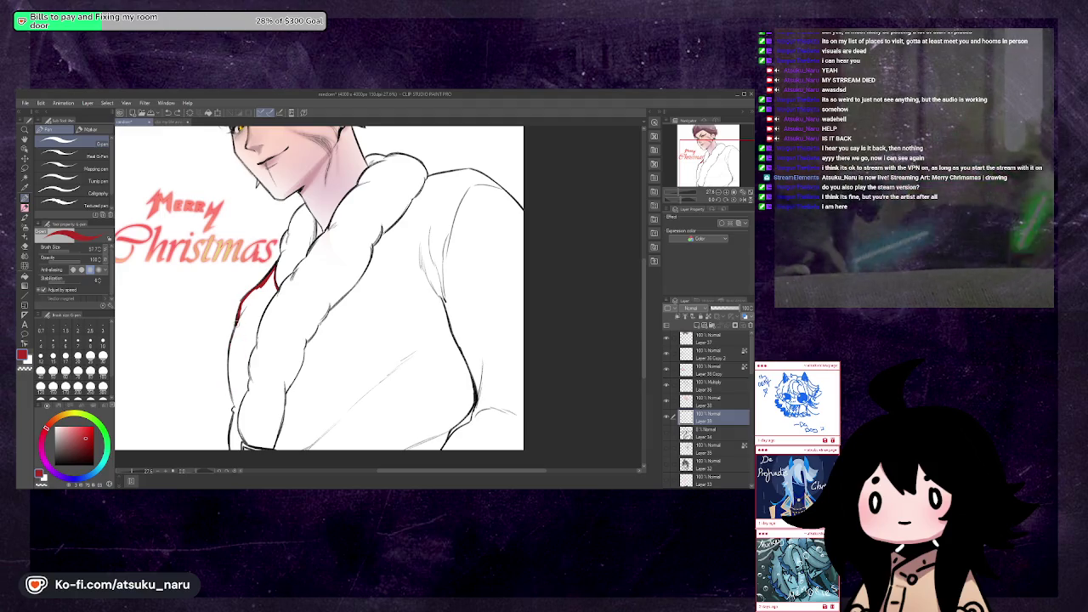
left_click_drag(236, 321, 229, 389)
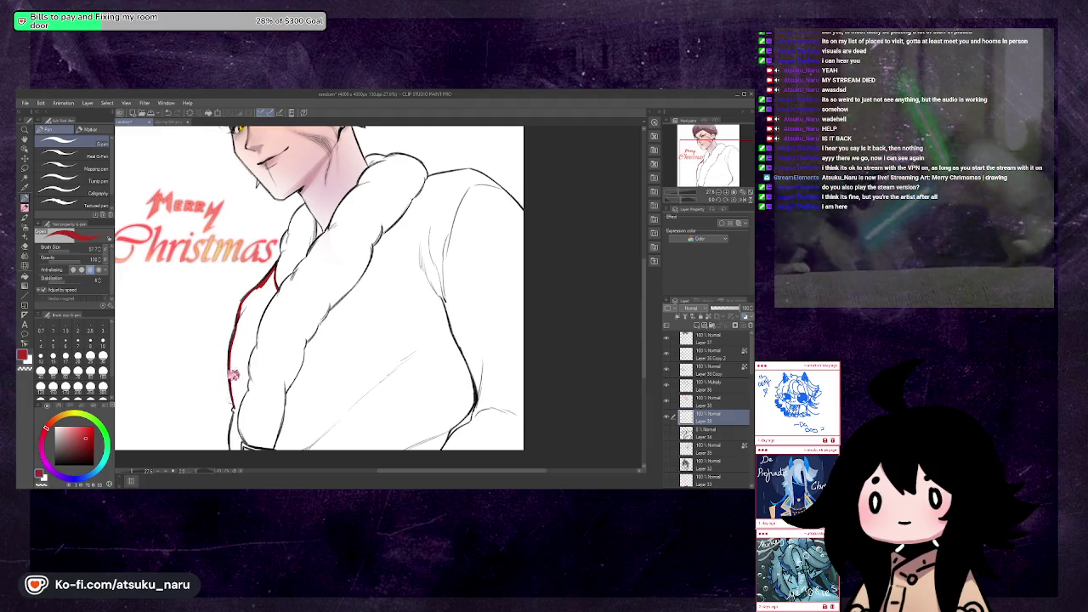
key("ctrl+z")
left_click_drag(228, 372, 232, 420)
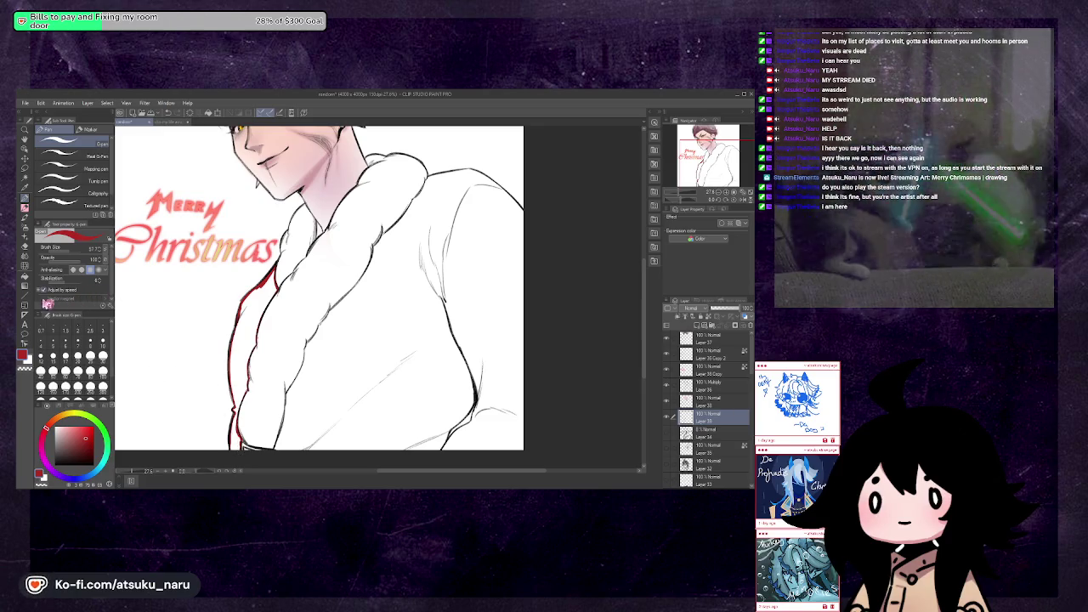
Fill the robe strip left of the fur collar with solid red
key("g")
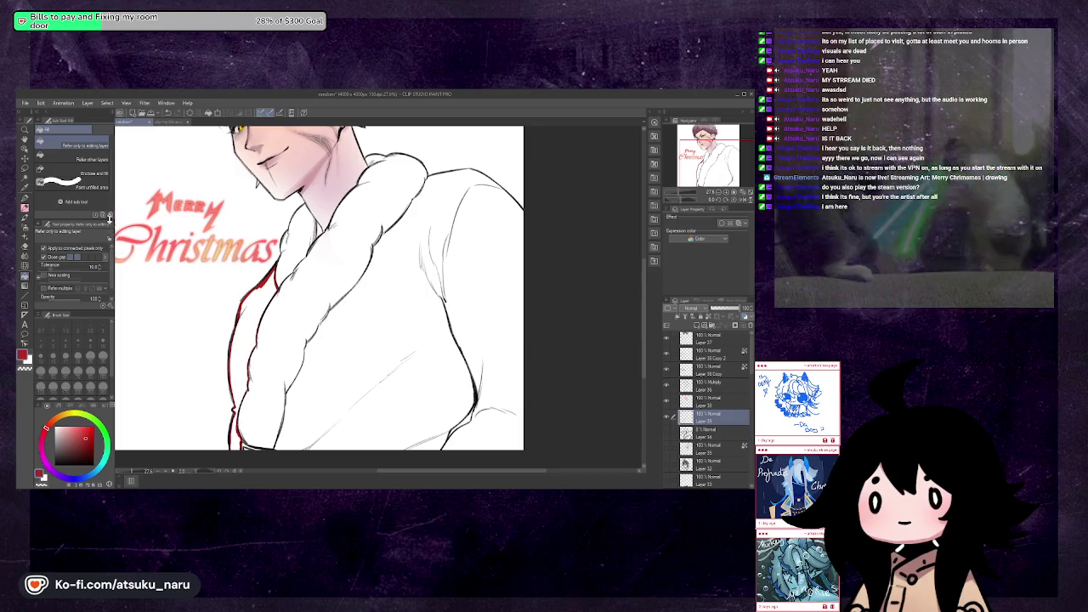
left_click(239, 350)
key("p")
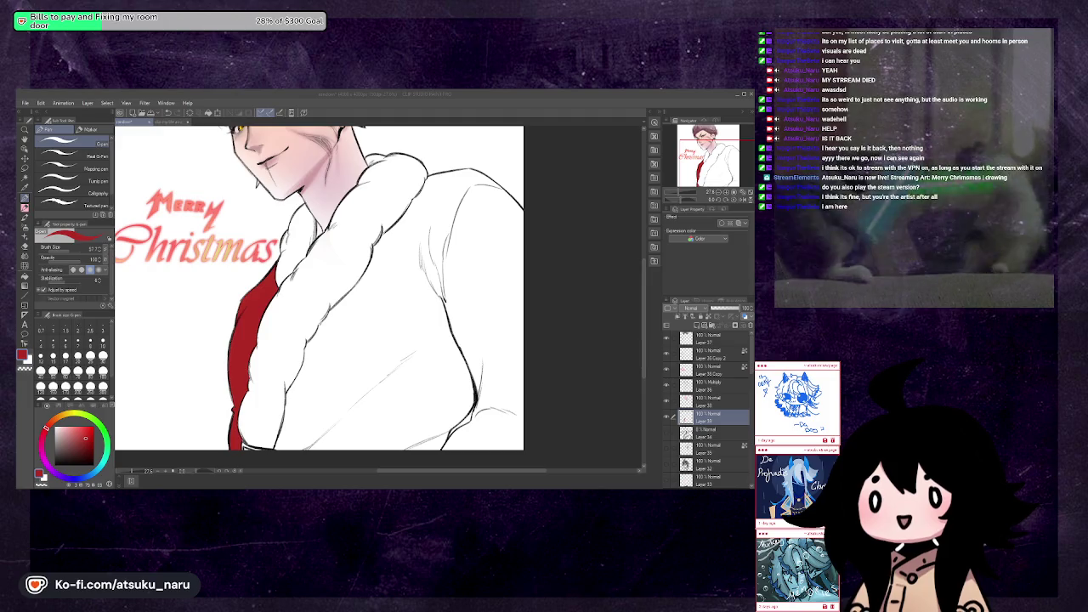
key("alt+Tab")
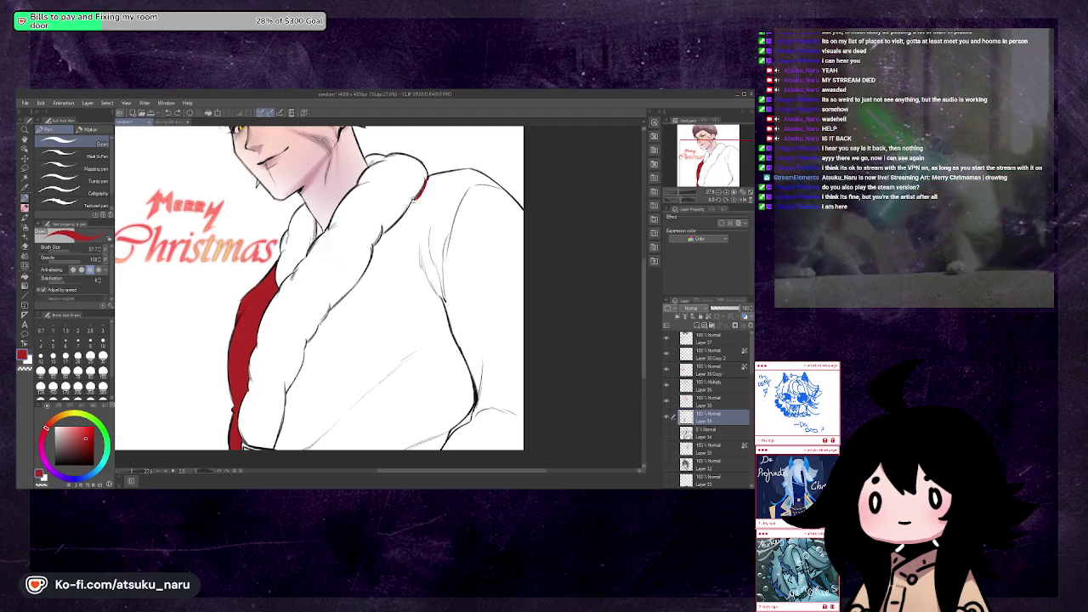
Remove the stray mark and ink a red edge down the fur collar, checking with a mirrored view
key("ctrl+z")
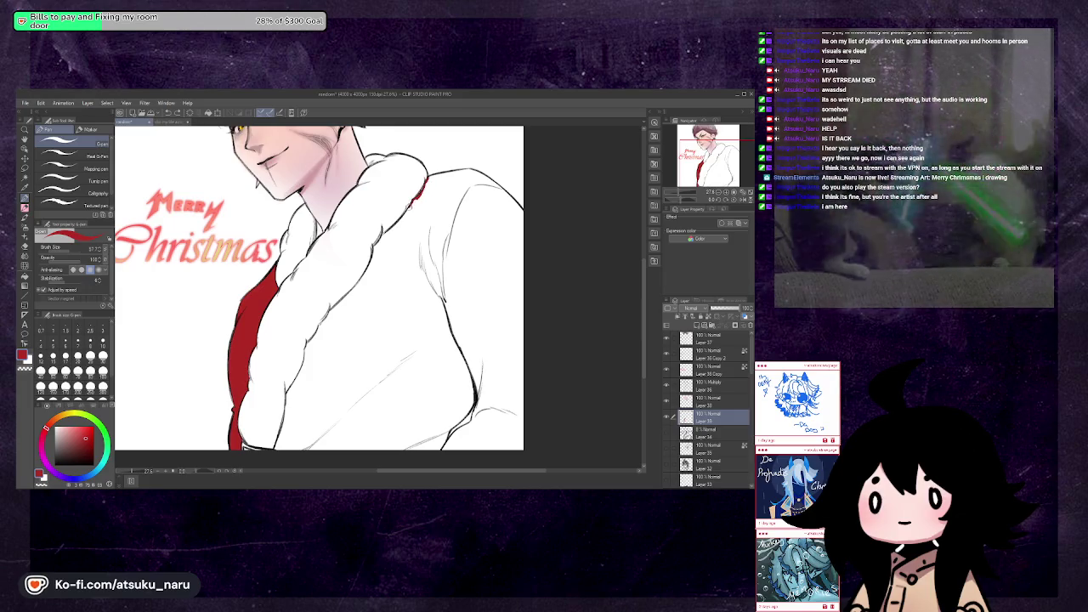
left_click_drag(410, 208, 381, 239)
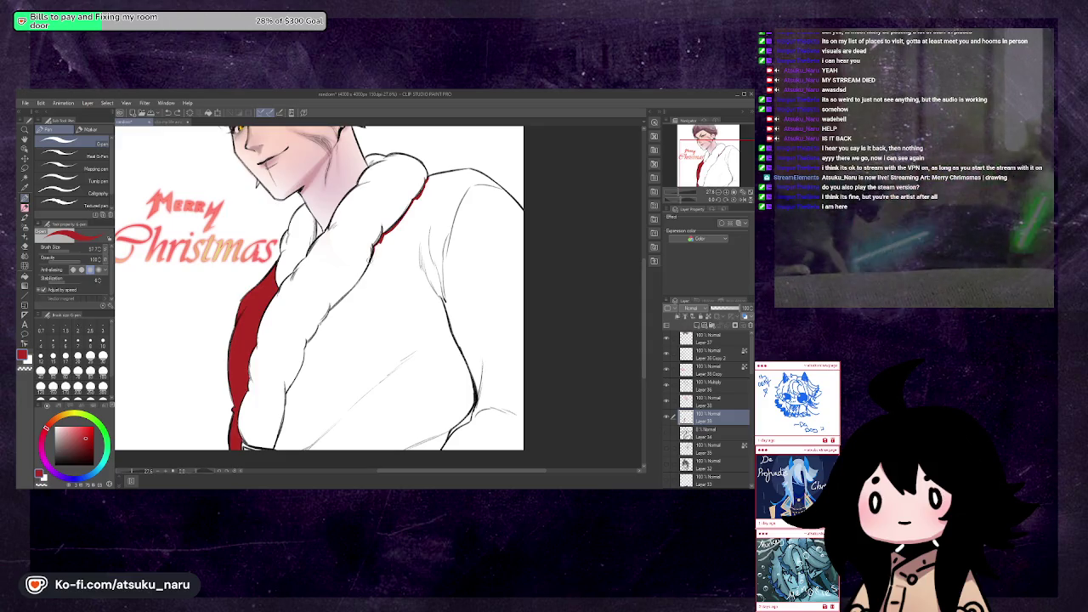
key("h")
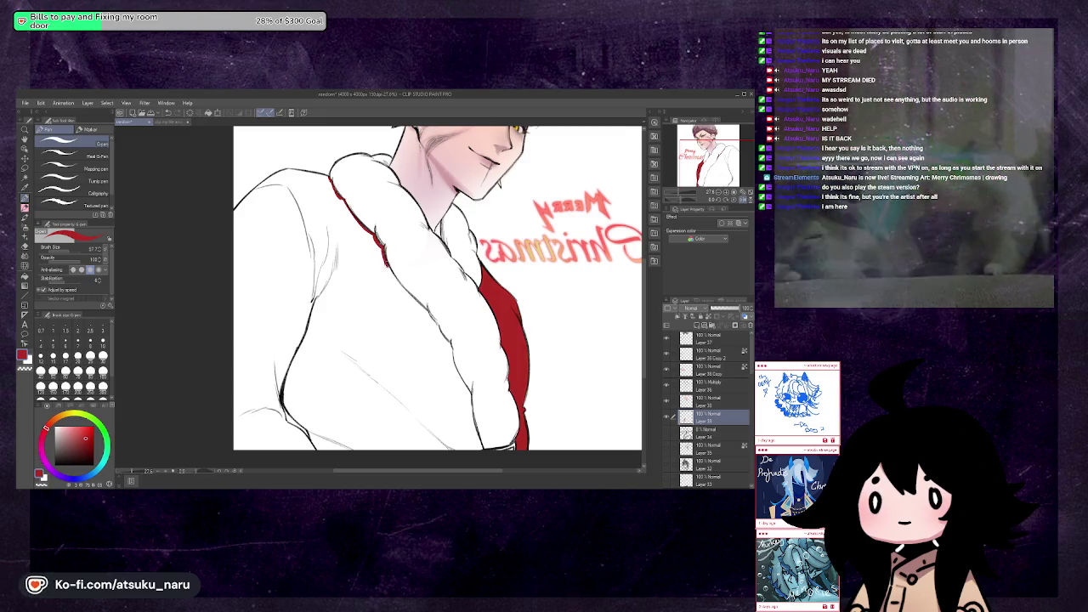
left_click_drag(393, 273, 435, 322)
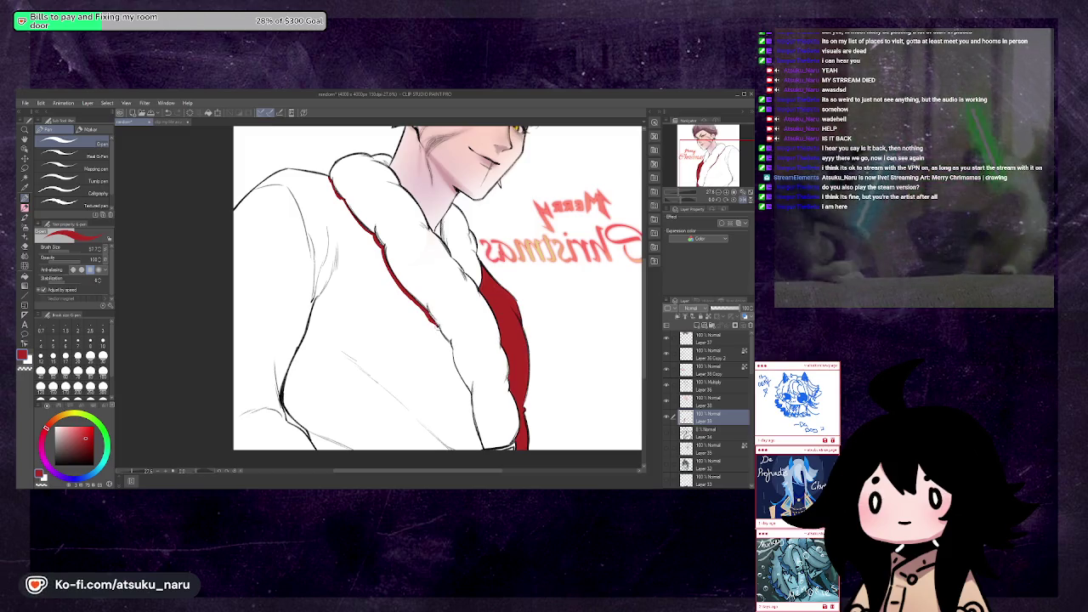
key("h")
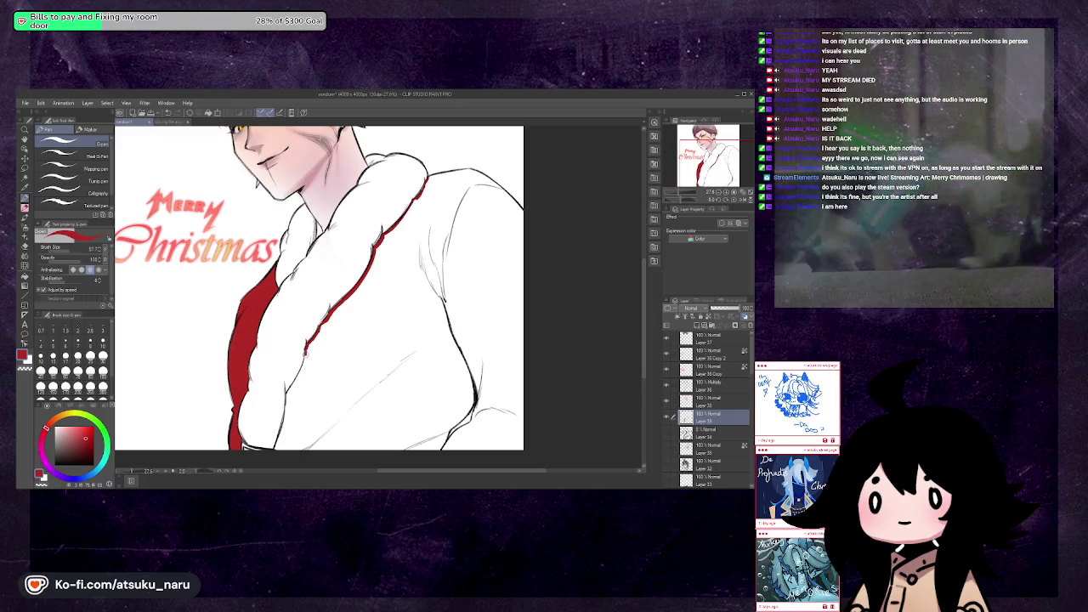
Extend the red collar outline to the robe bottom, then rotate and zoom out to review
mouse_move(306, 365)
left_mouse_down()
mouse_move(285, 395)
mouse_move(275, 449)
left_mouse_up()
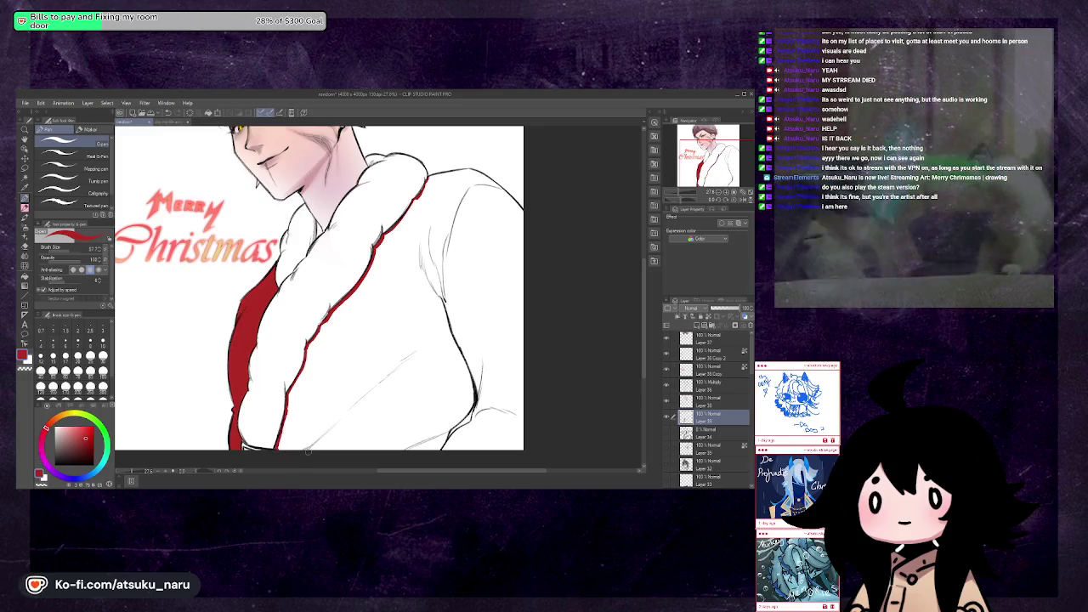
key("h")
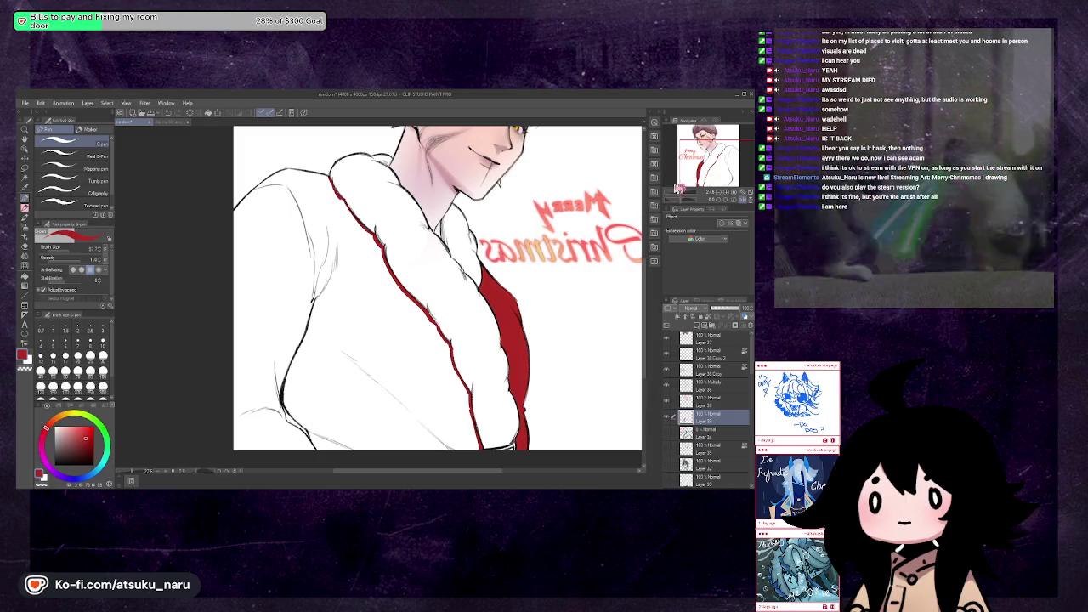
left_click_drag(314, 425, 340, 400)
mouse_move(383, 297)
left_mouse_down()
mouse_move(340, 213)
mouse_move(357, 323)
mouse_move(382, 212)
mouse_move(297, 170)
mouse_move(255, 255)
mouse_move(272, 272)
left_mouse_up()
left_click_drag(703, 197, 681, 199)
key("h")
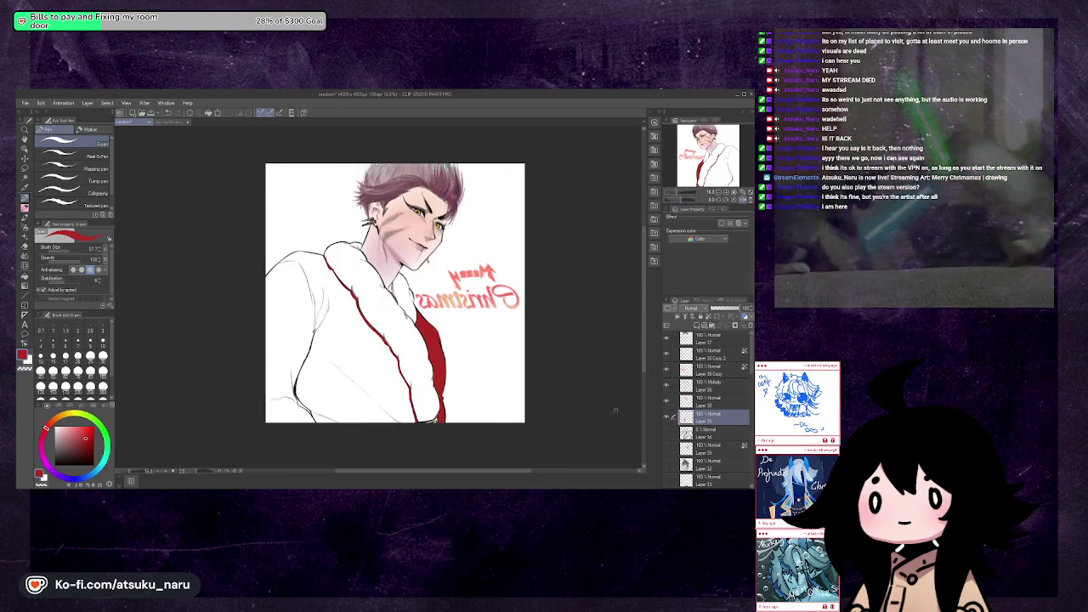
Return to the robe outline layer with the pen and zoom in on the fur collar
left_click(697, 432)
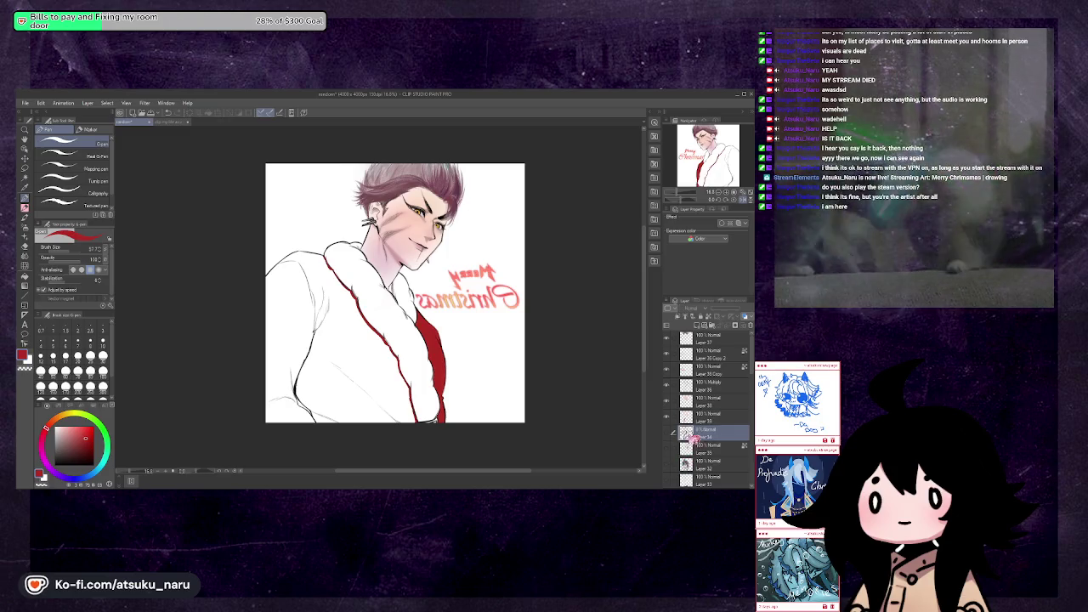
left_click(685, 387)
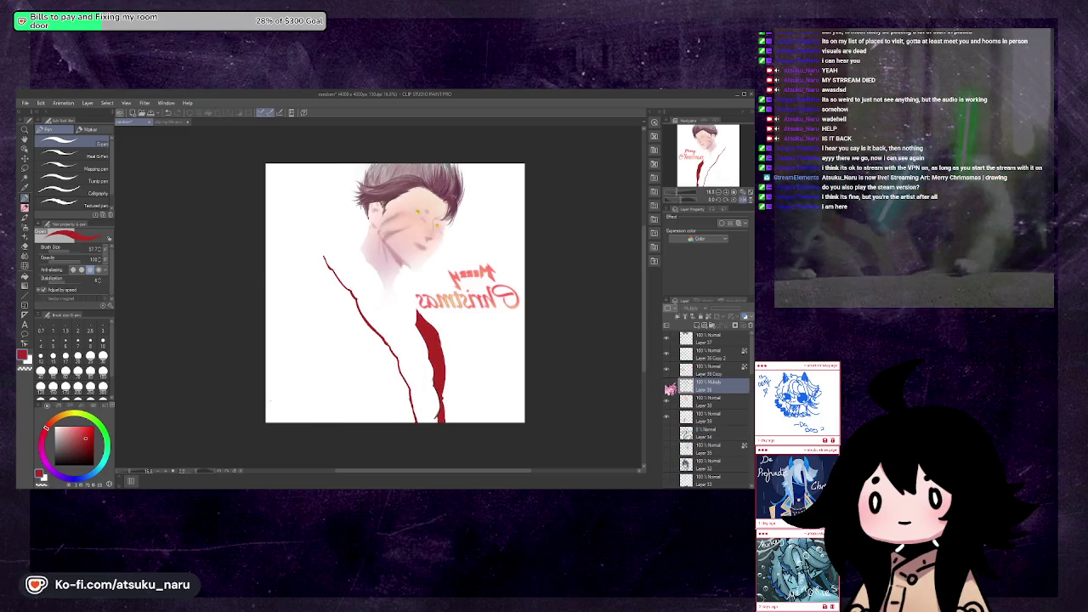
key("e")
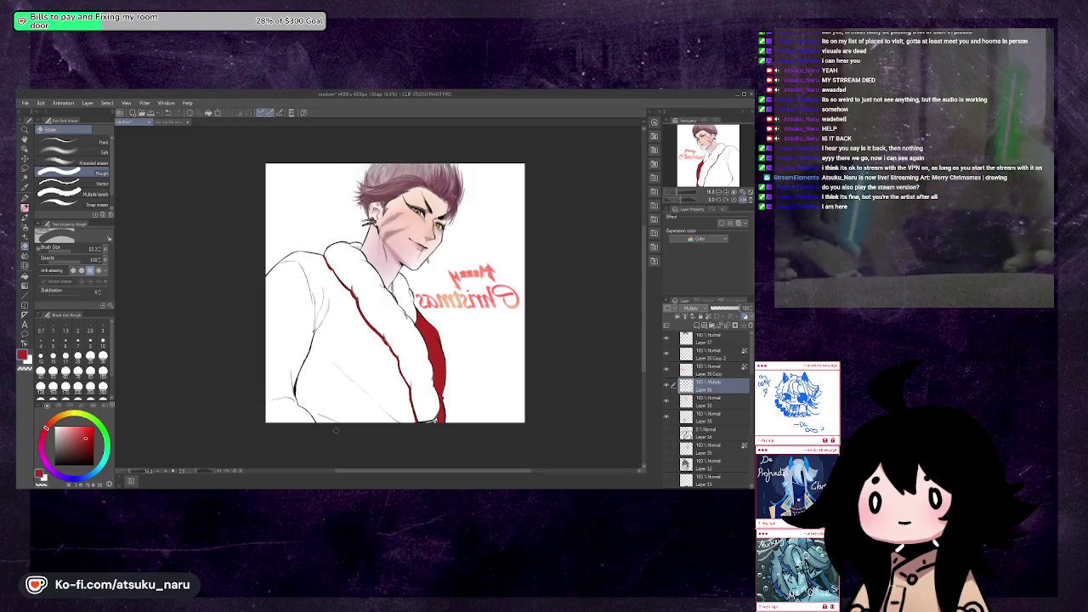
left_click(680, 418)
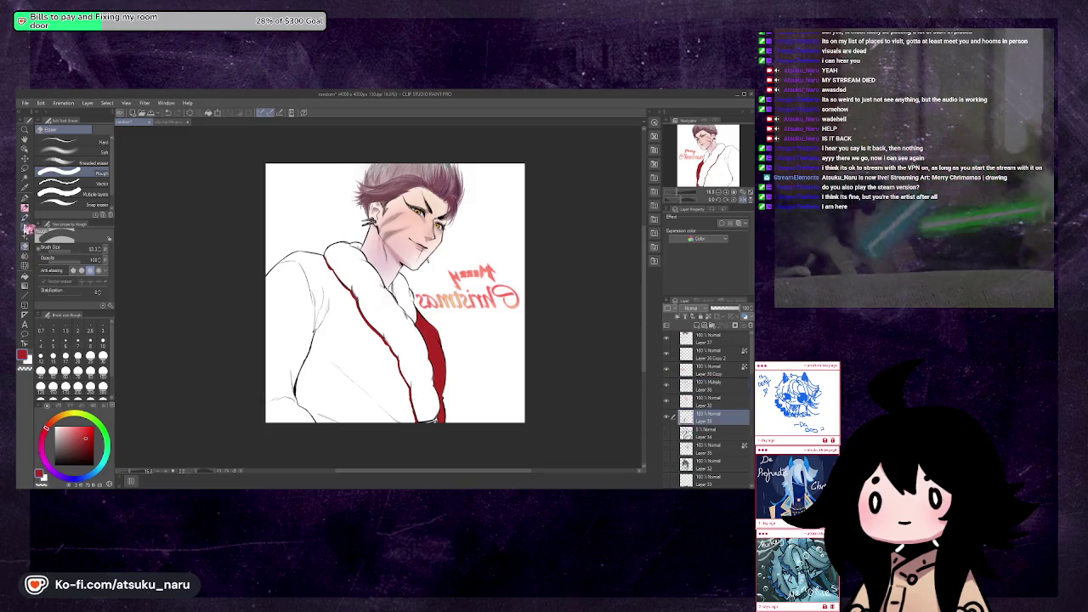
key("p")
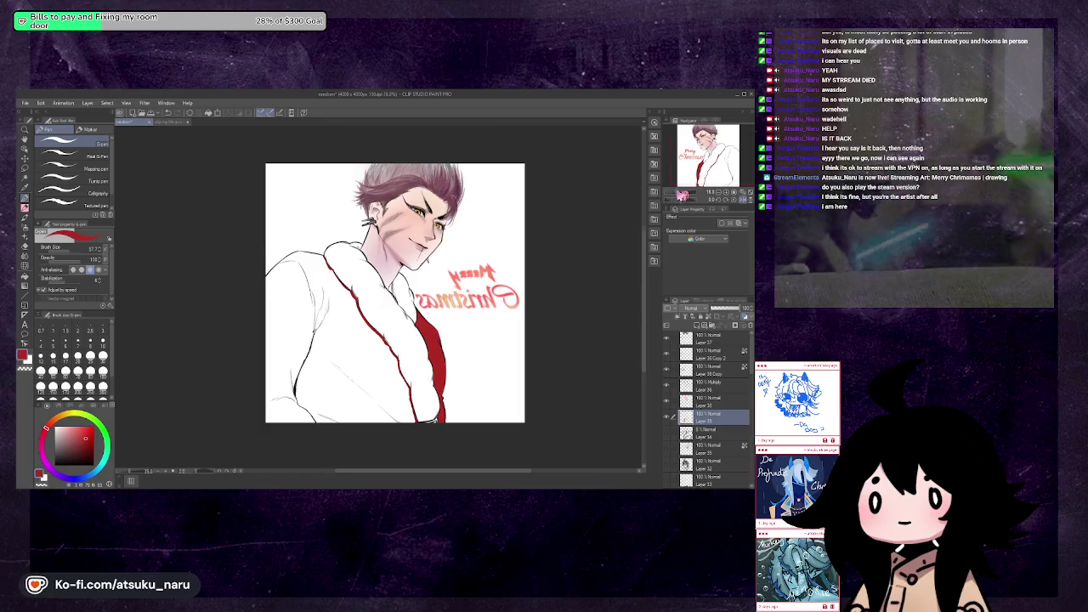
scroll(344, 416, "up", 5)
left_click_drag(382, 281, 396, 294)
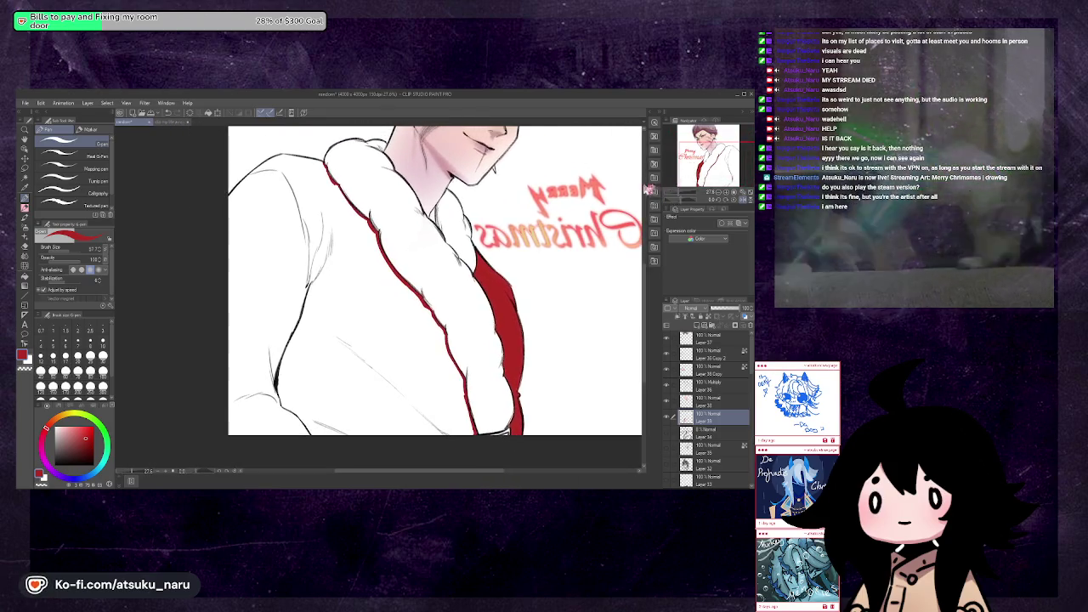
Ink a red outline along the collar top down to the shoulder
left_click_drag(326, 163, 285, 156)
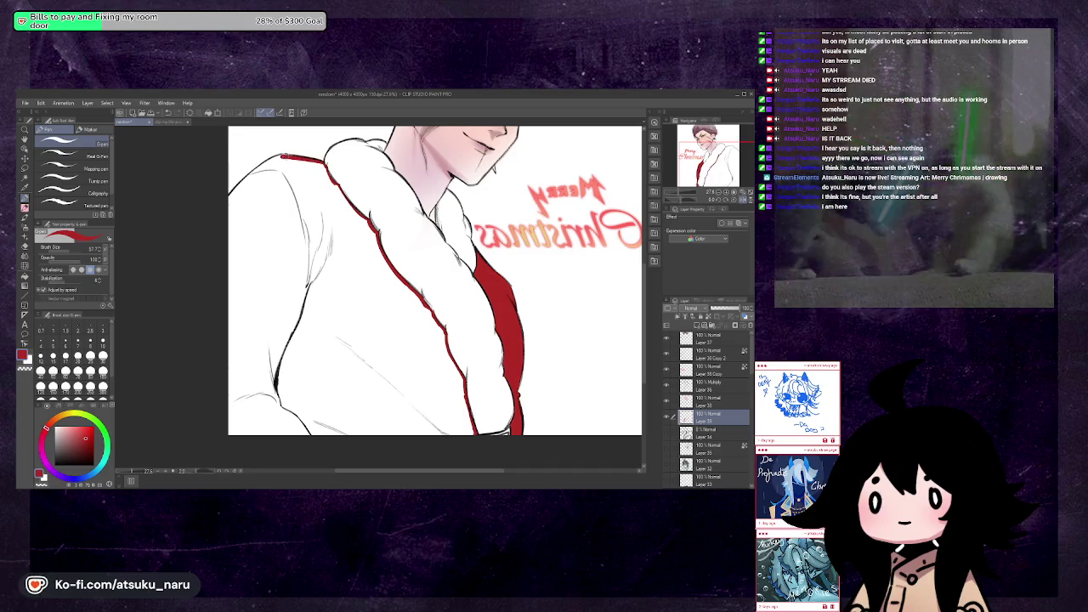
key("ctrl+z")
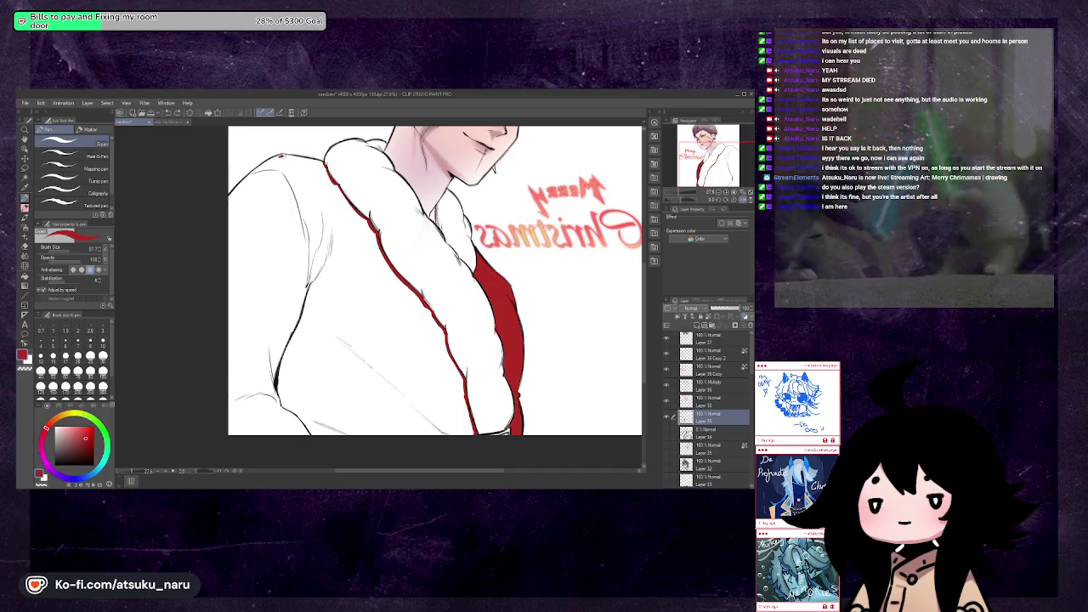
left_click_drag(308, 157, 280, 157)
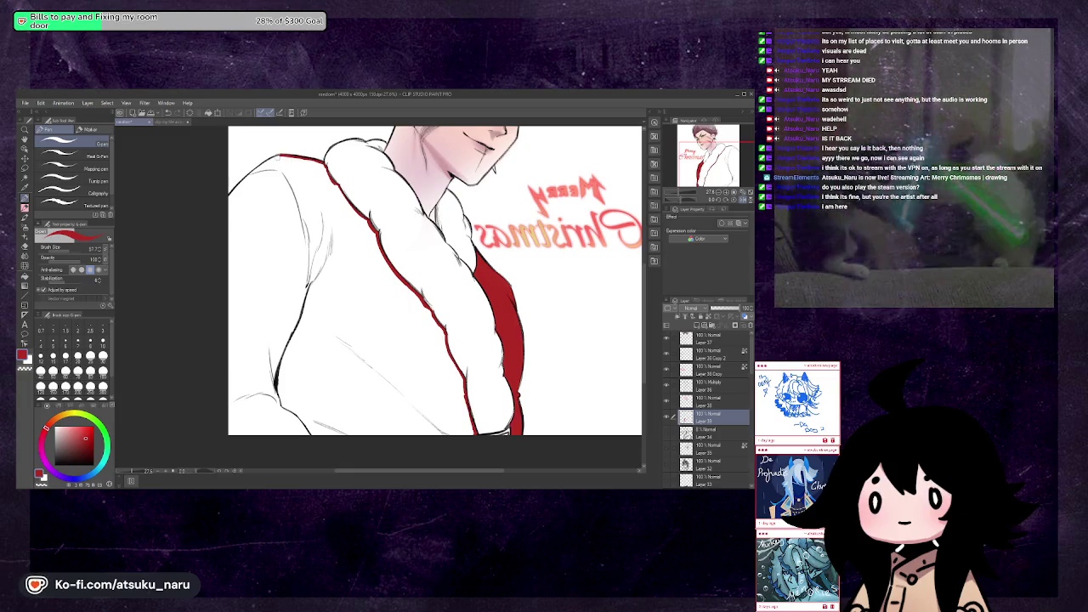
left_click_drag(279, 157, 252, 173)
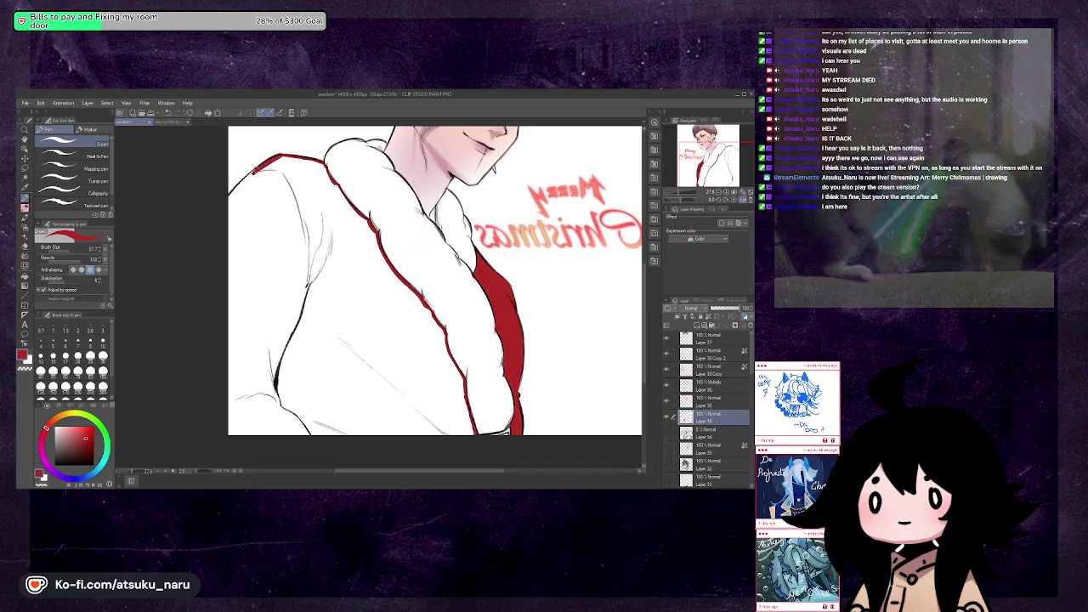
key("ctrl+z")
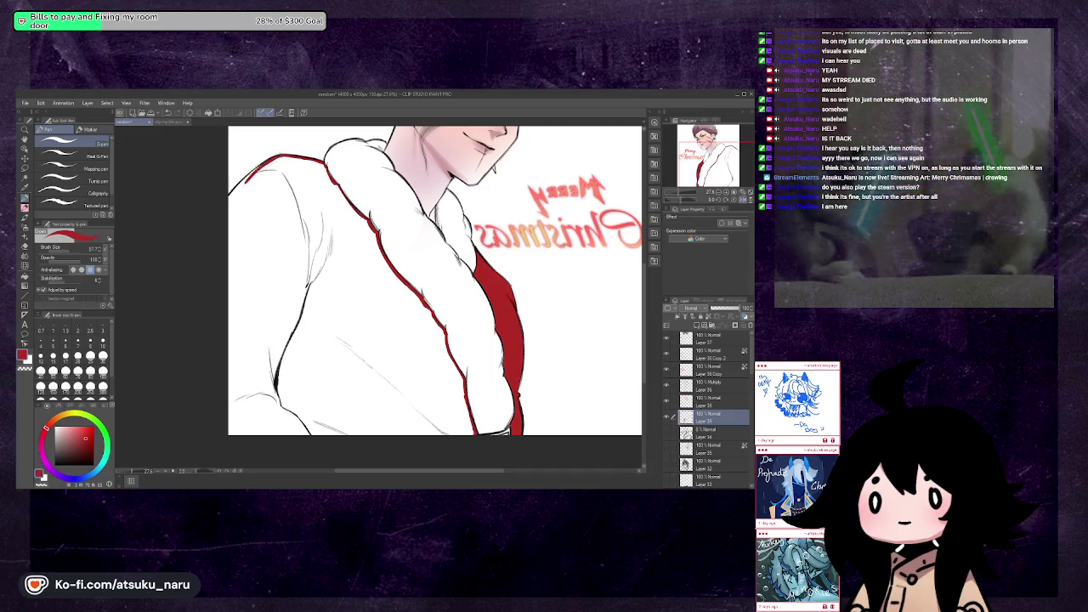
left_click_drag(259, 169, 228, 201)
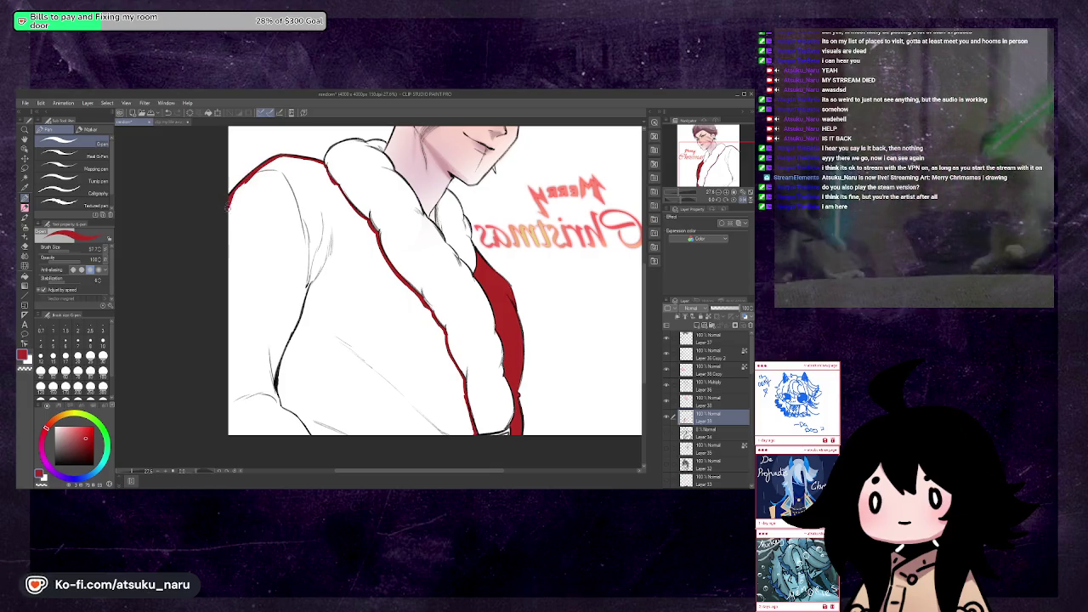
Fill the remaining robe body with solid red
left_click(27, 277)
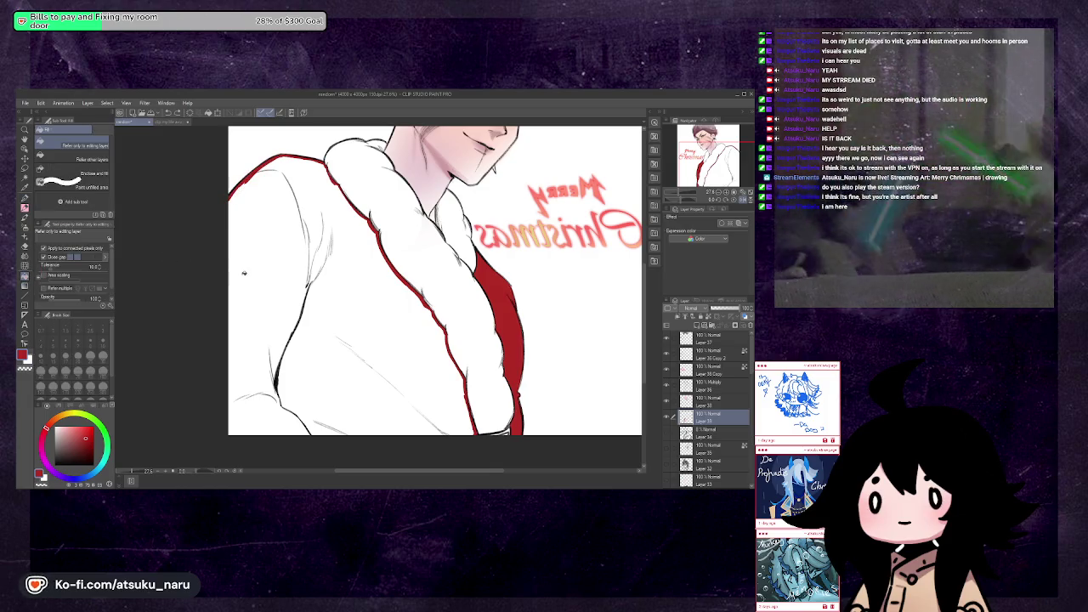
left_click(240, 281)
left_click(25, 197)
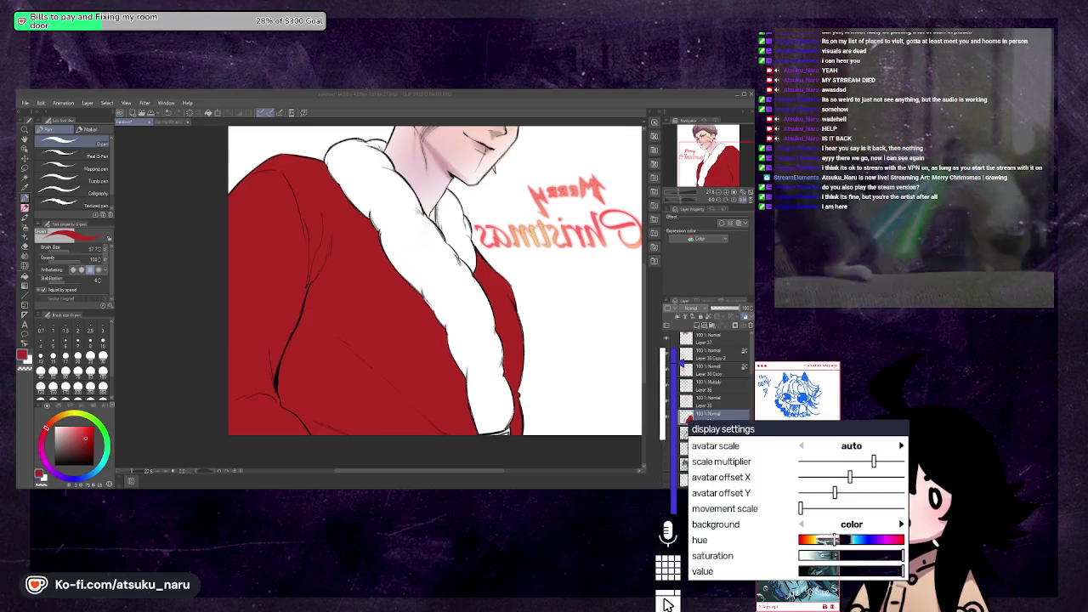
left_click(668, 603)
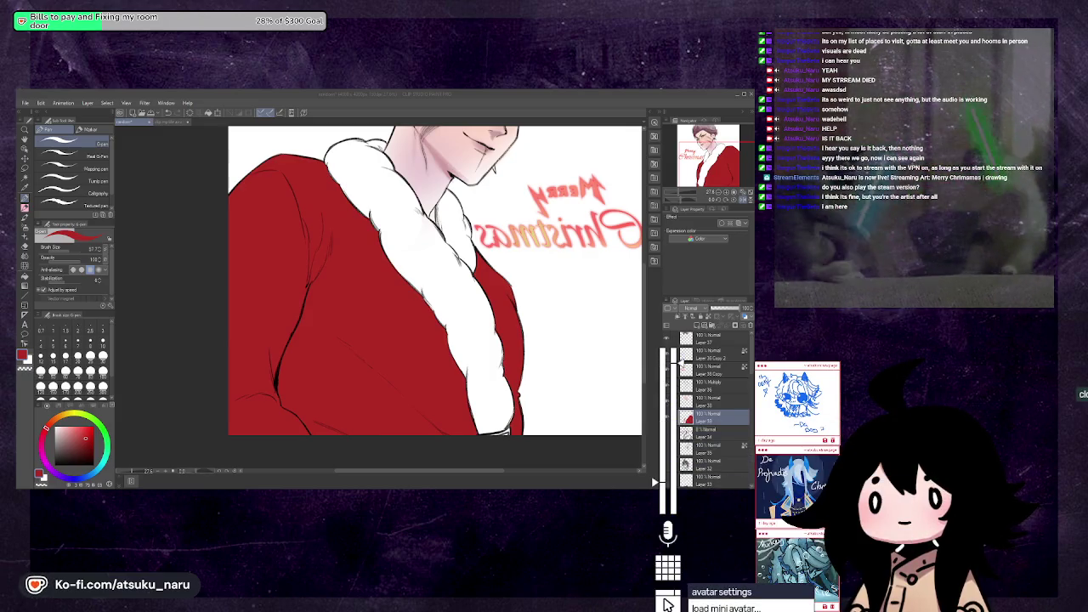
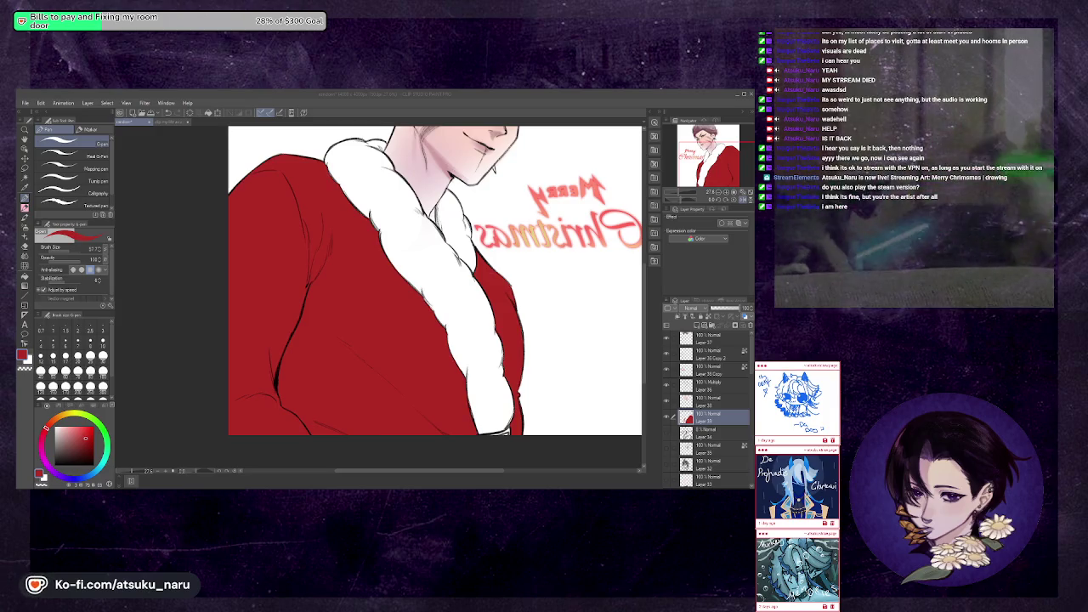
Check the drawing mirrored, then select the soft airbrush at size about 2000
left_click(302, 475)
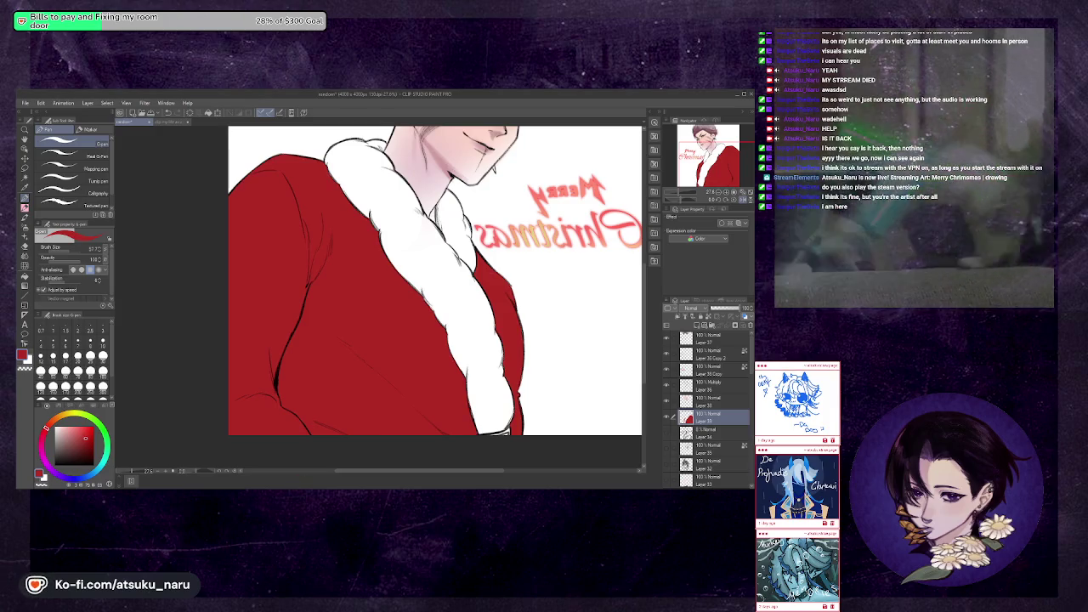
key("h")
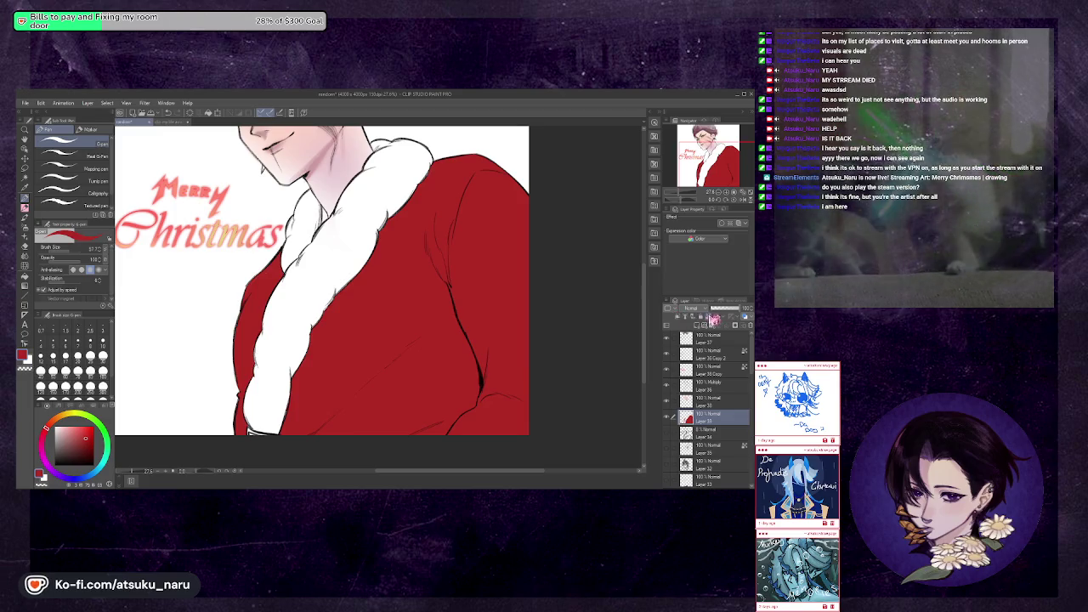
scroll(346, 256, "down", 3)
scroll(346, 256, "up", 2)
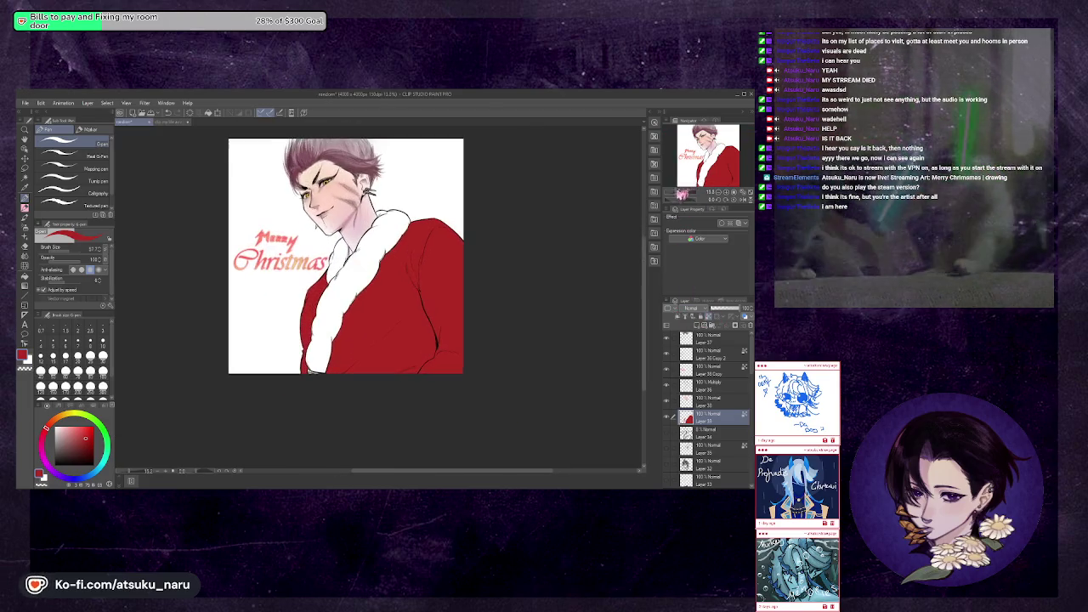
left_click(25, 227)
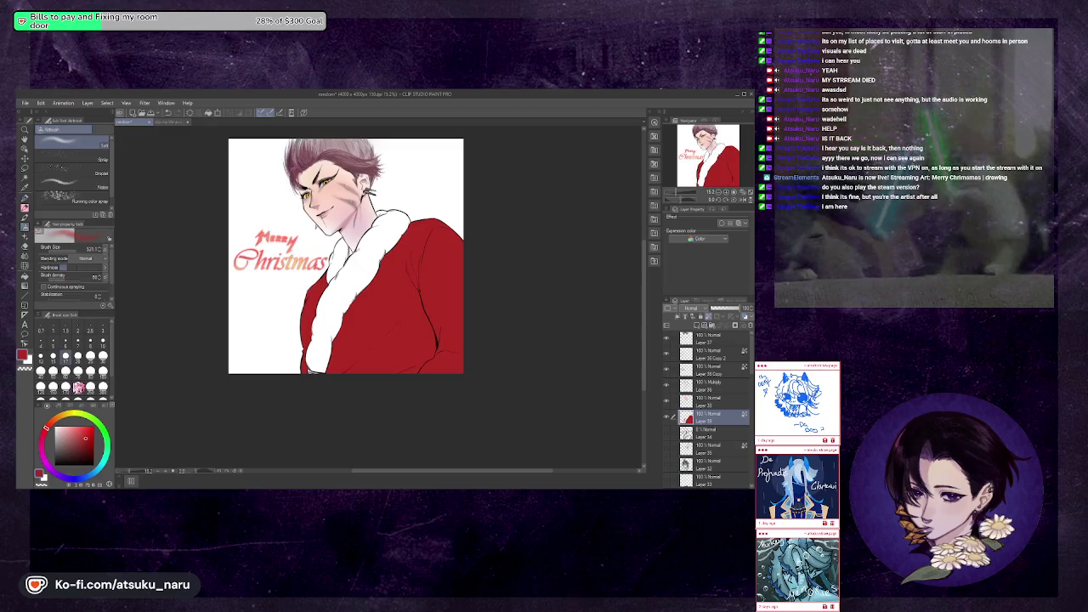
left_click_drag(64, 427, 53, 420)
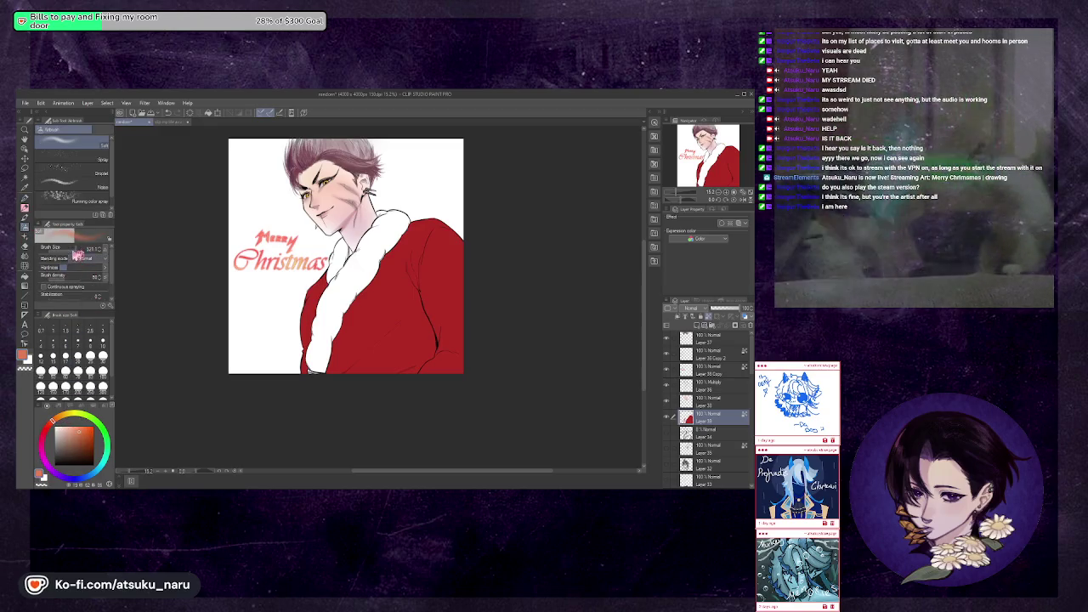
Airbrush a warm orange tint on the lower coat, redoing the first attempt
mouse_move(281, 323)
left_mouse_down()
mouse_move(364, 364)
mouse_move(340, 388)
mouse_move(340, 413)
left_mouse_up()
key("ctrl+z")
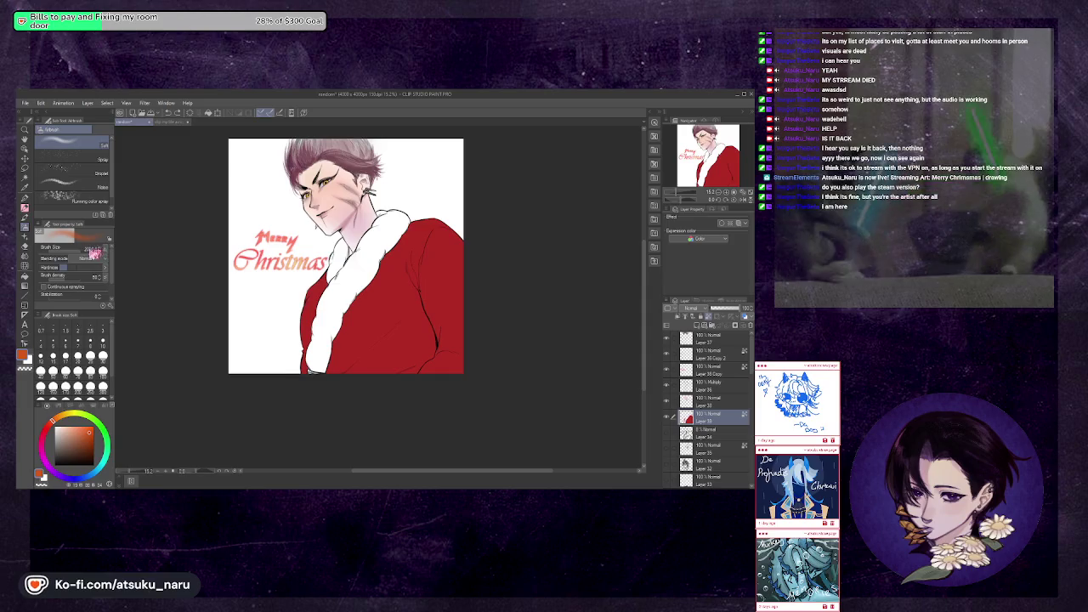
mouse_move(344, 361)
left_mouse_down()
mouse_move(315, 365)
mouse_move(365, 389)
mouse_move(350, 329)
left_mouse_up()
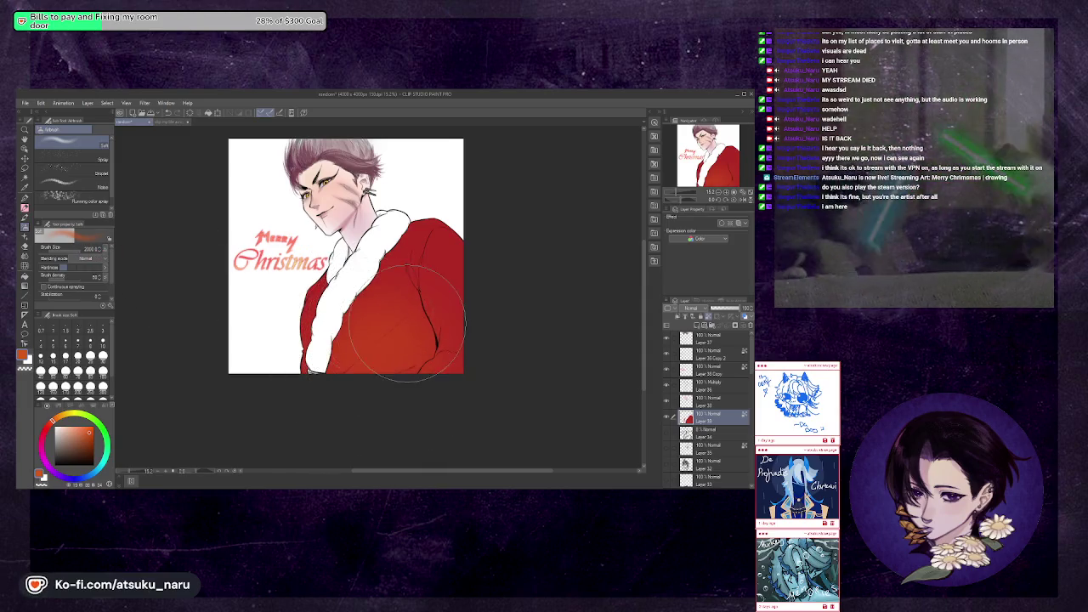
key("h")
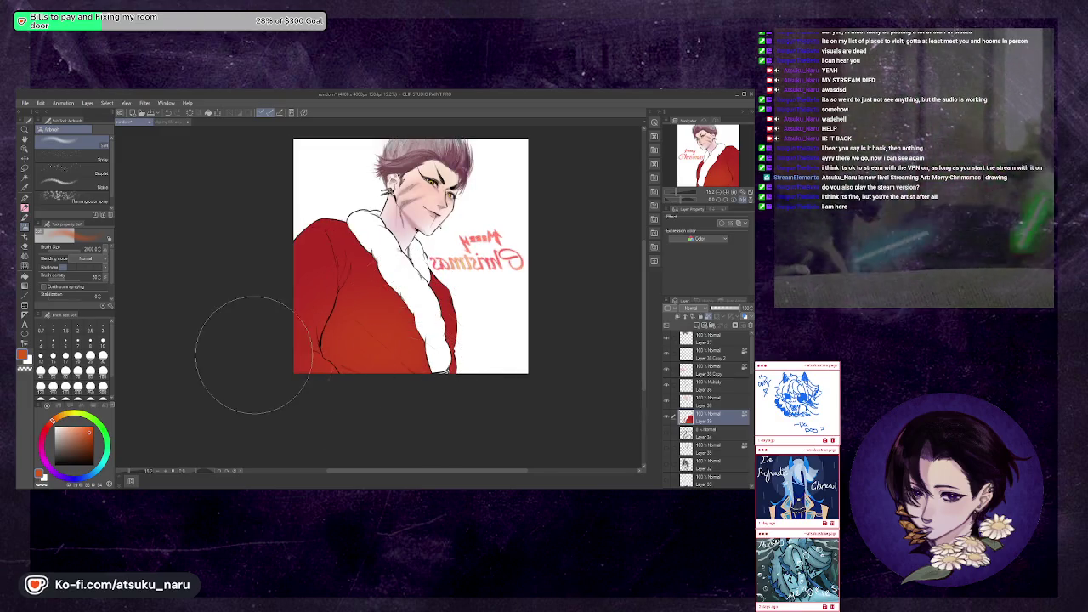
Switch to a pinkish magenta and airbrush it onto the lower-left coat
left_click(47, 432)
left_click_drag(46, 432, 48, 441)
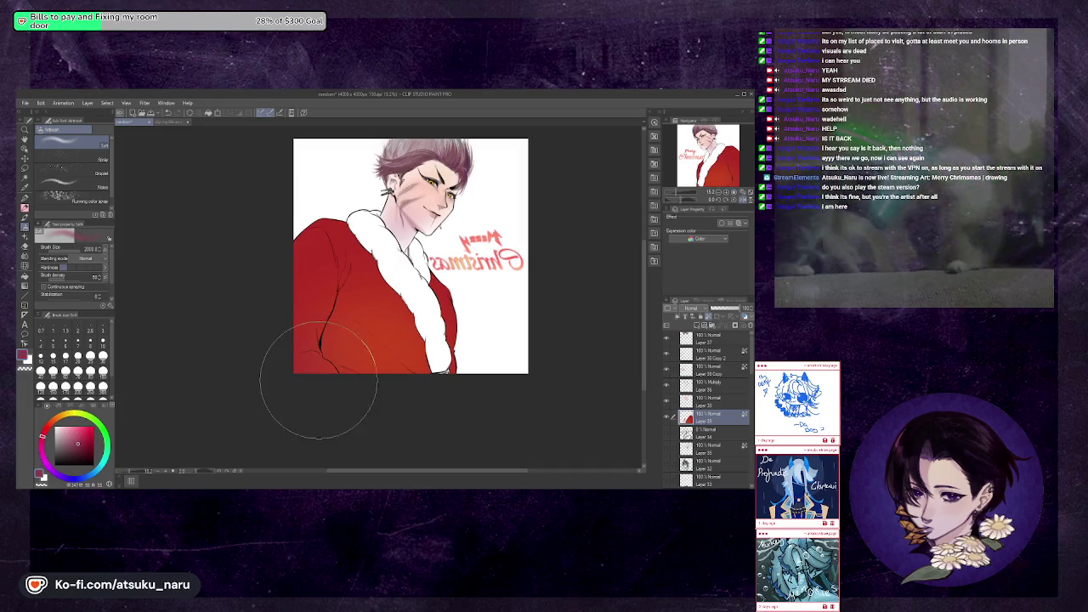
left_click(47, 459)
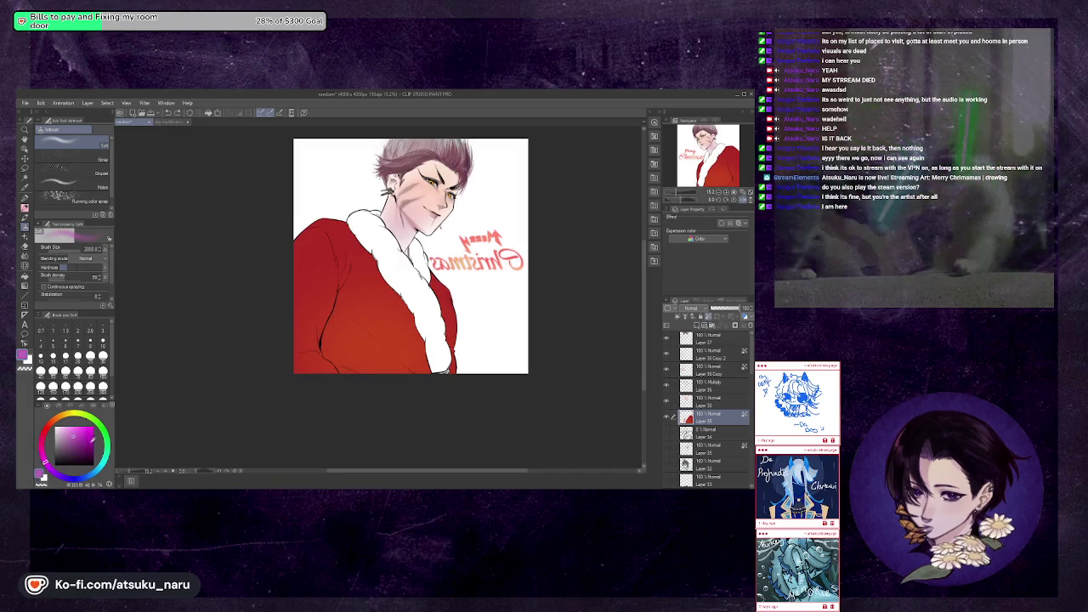
mouse_move(280, 401)
left_mouse_down()
mouse_move(333, 404)
mouse_move(328, 340)
mouse_move(413, 418)
mouse_move(352, 340)
mouse_move(435, 365)
left_mouse_up()
key("h")
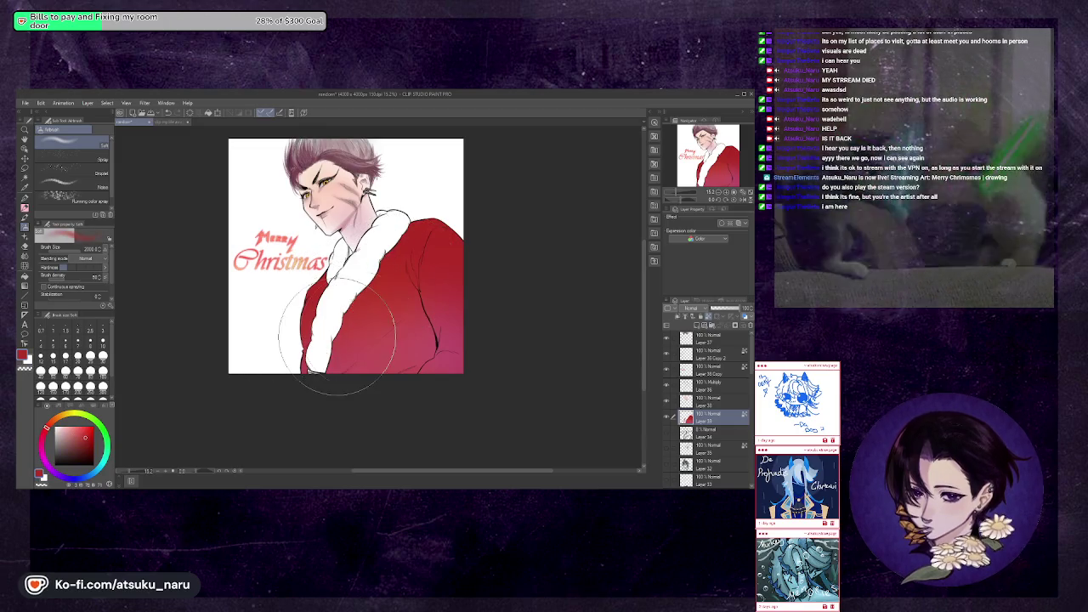
Airbrush the lower-right coat a richer red, then a purple-pink
left_click_drag(374, 285, 408, 351)
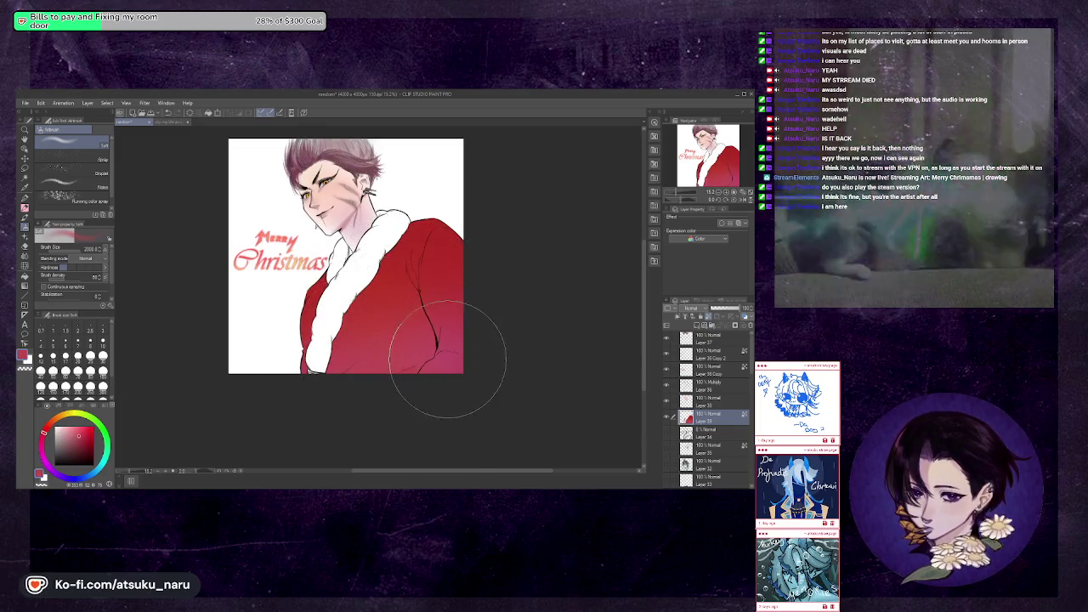
left_click(75, 441)
left_click(51, 469)
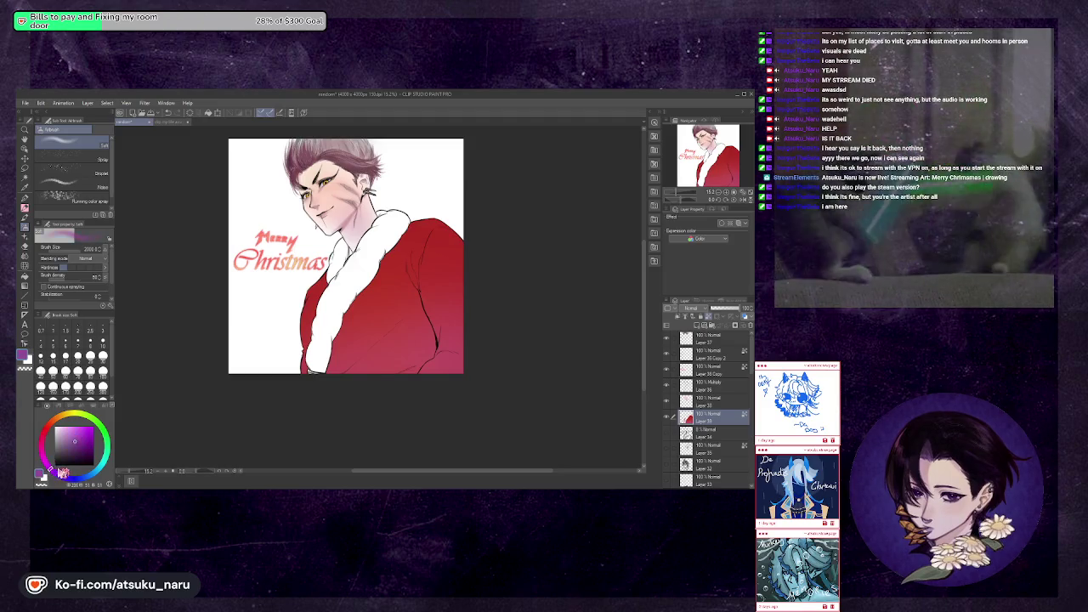
left_click_drag(462, 340, 445, 372)
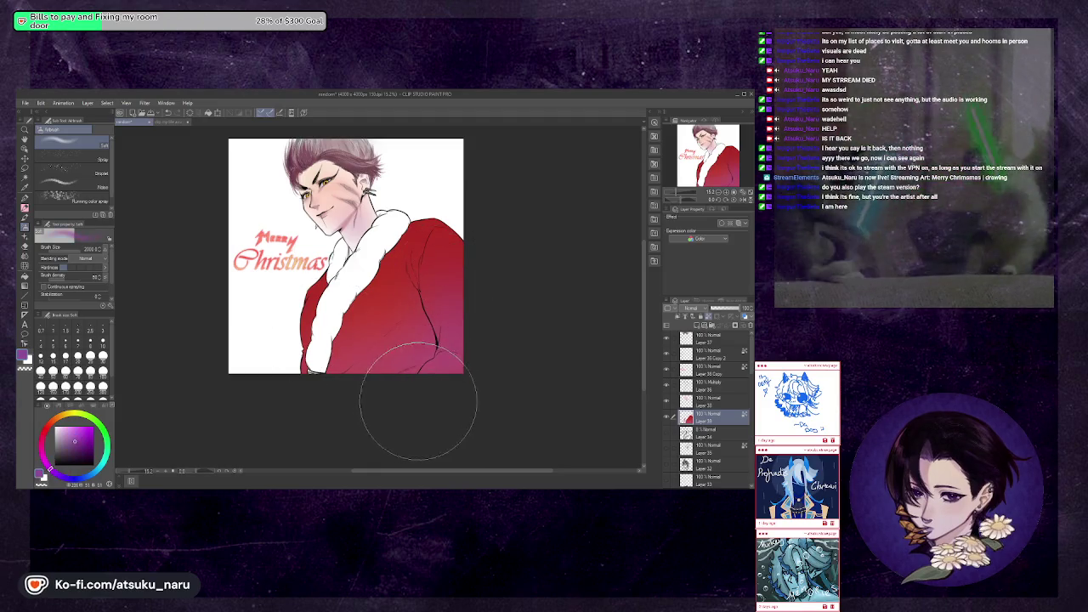
key("h")
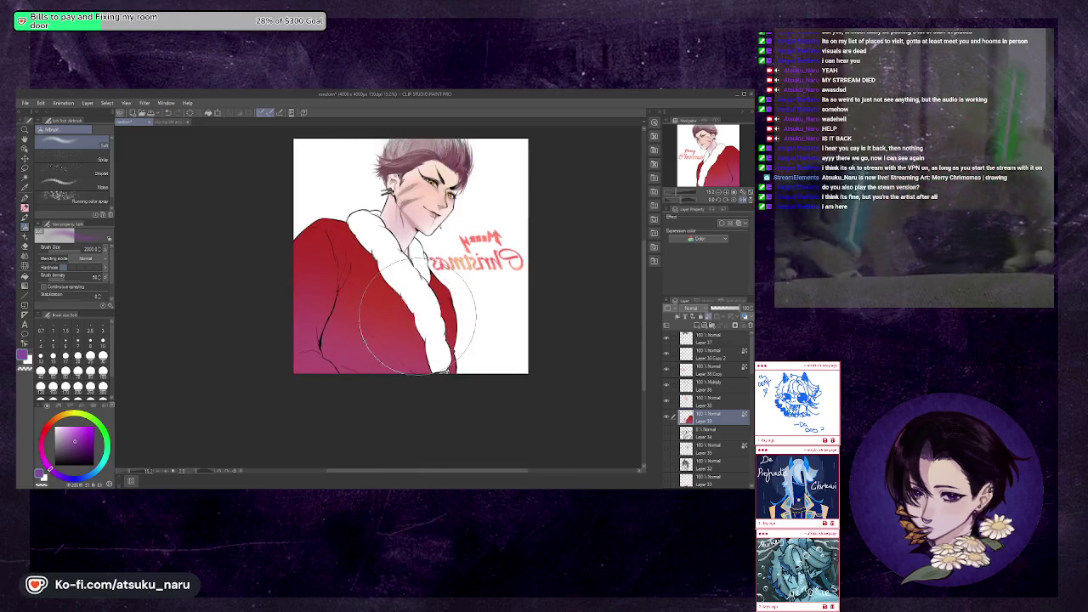
Try an olive-yellow, then airbrush the lower coat a deeper red
left_click_drag(68, 421, 85, 424)
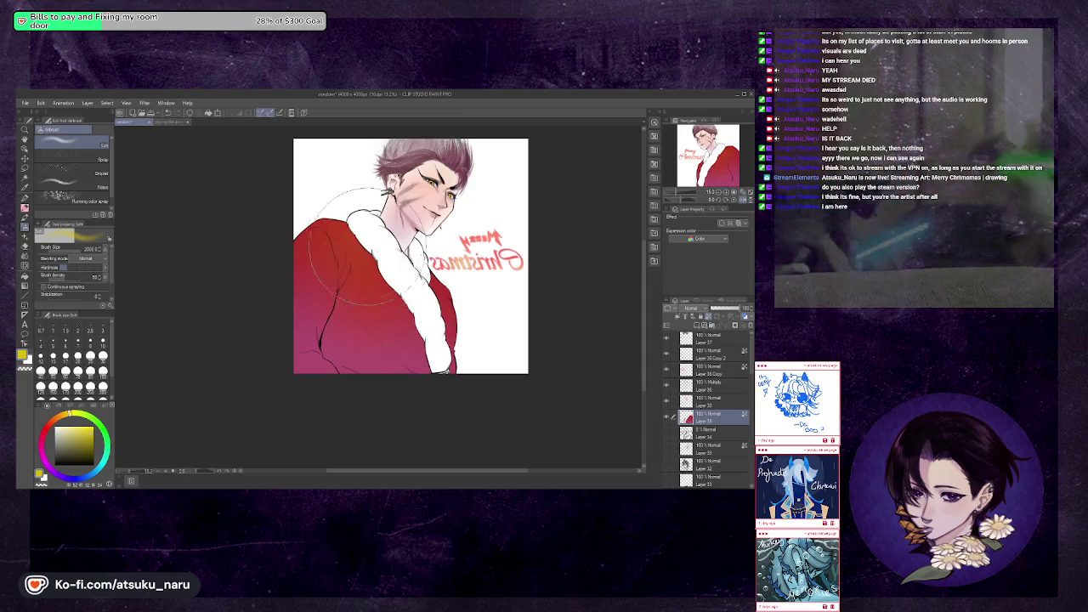
key("h")
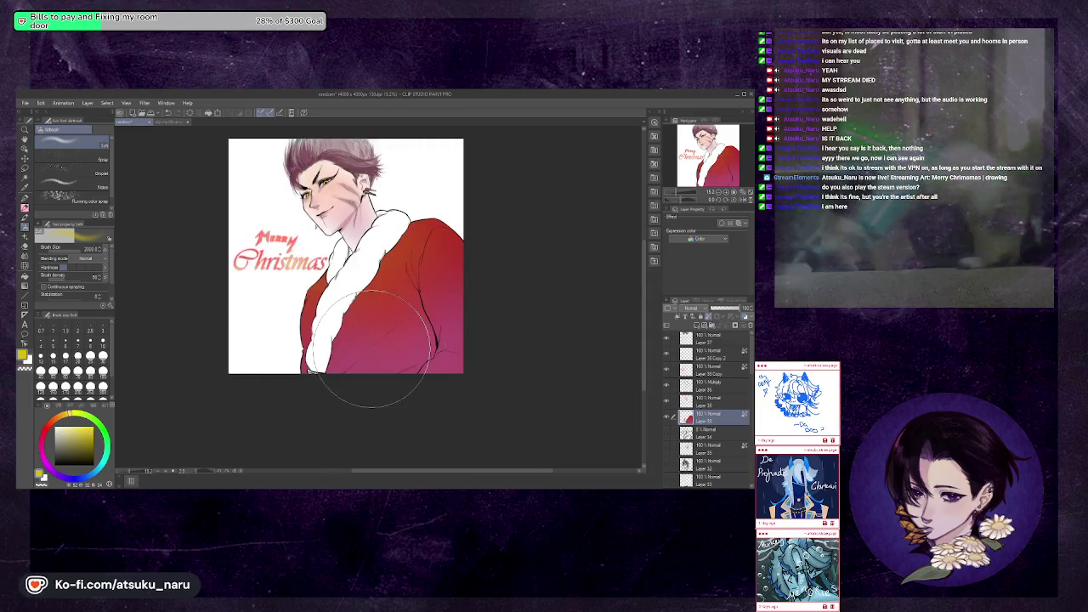
left_click(49, 433)
mouse_move(272, 349)
left_mouse_down()
mouse_move(391, 332)
mouse_move(451, 293)
left_mouse_up()
key("h")
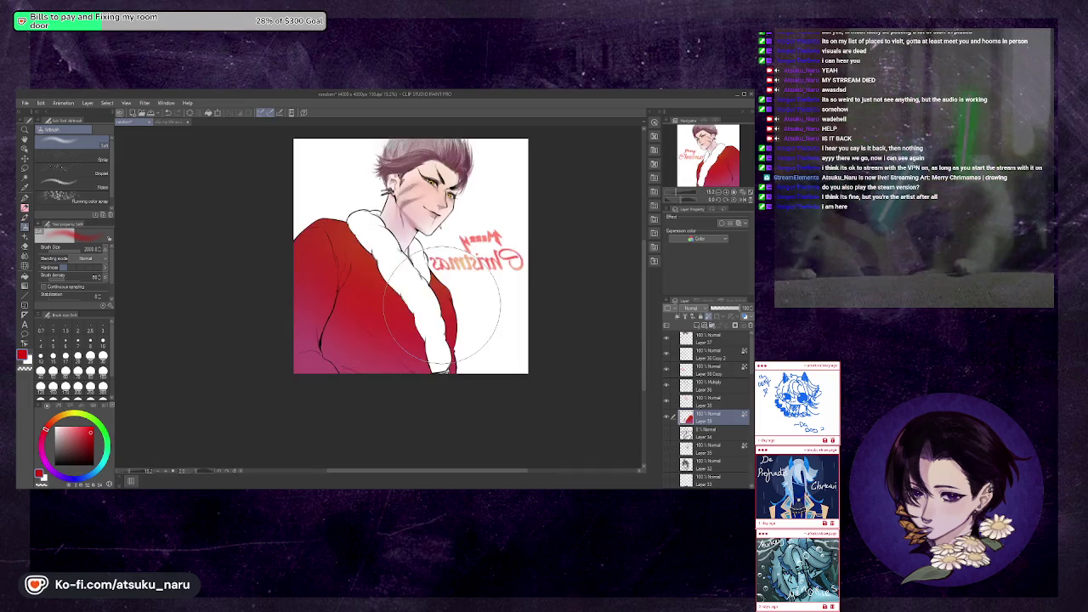
Zoom in on the figure and add a new blank layer above Layer 38
left_click(702, 202)
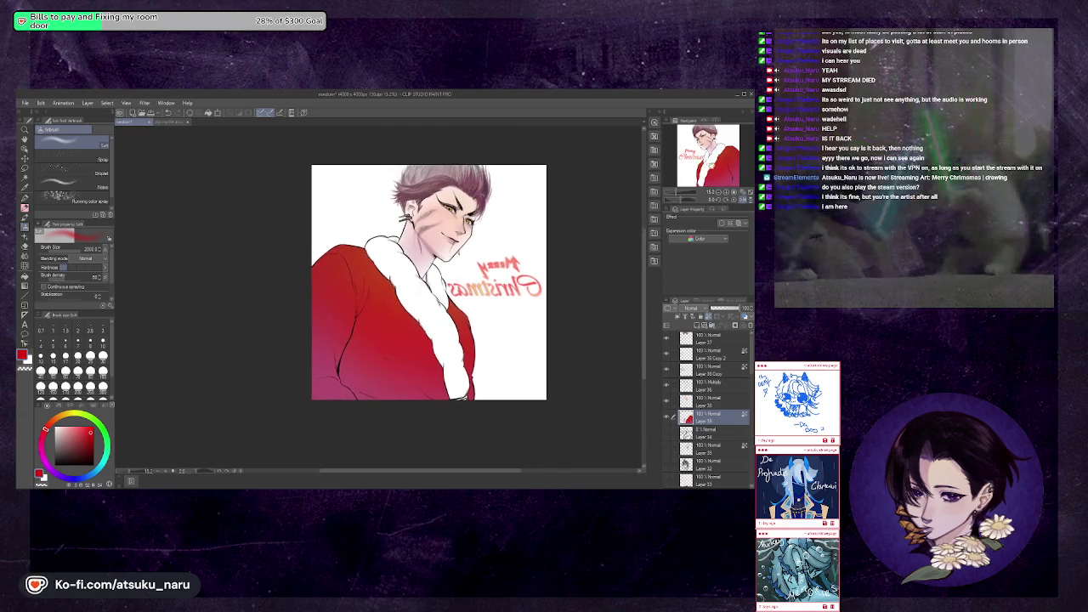
left_click_drag(680, 196, 685, 194)
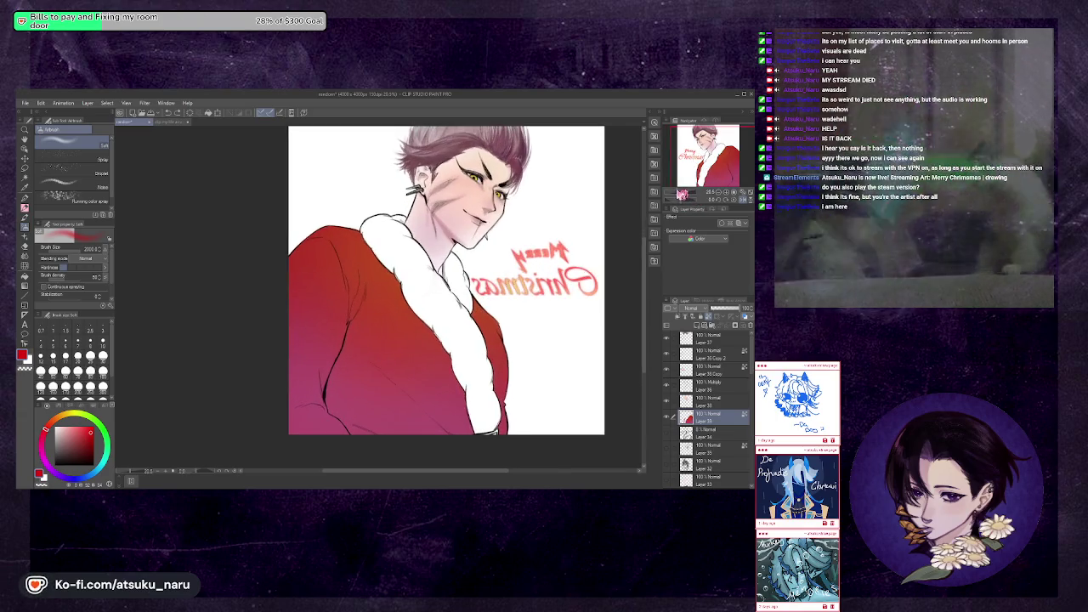
key("h")
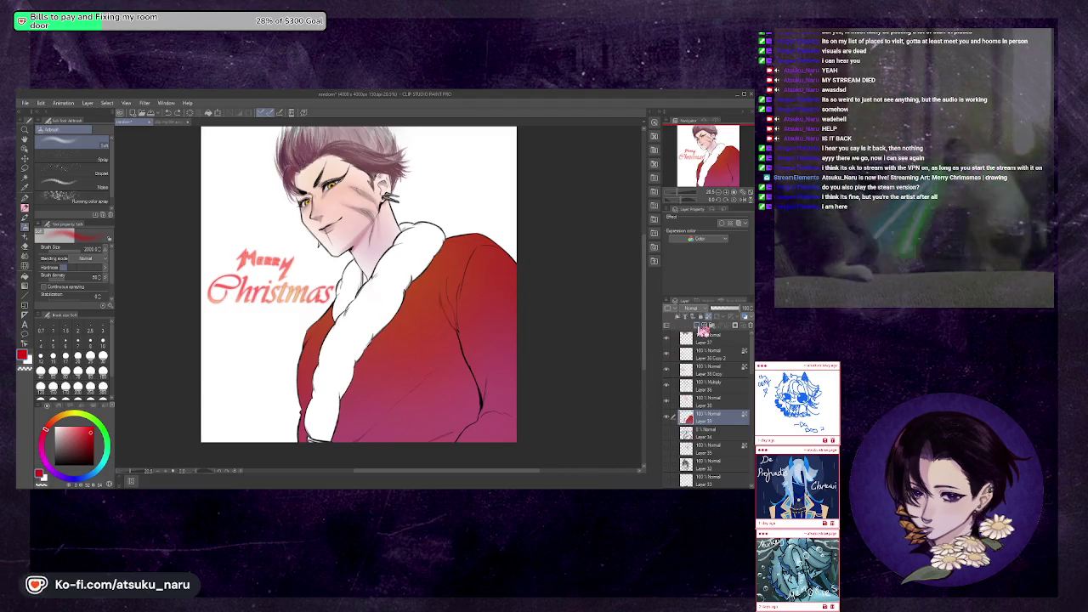
left_click(699, 326)
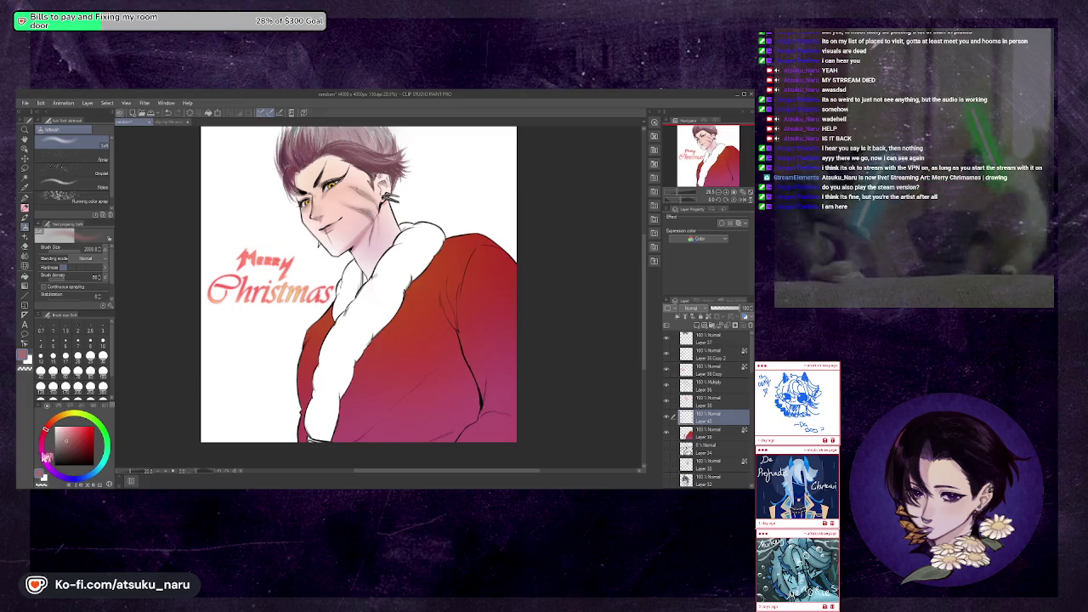
Extend the white fur at the coat's lower edge with the pencil
left_click_drag(47, 457, 62, 476)
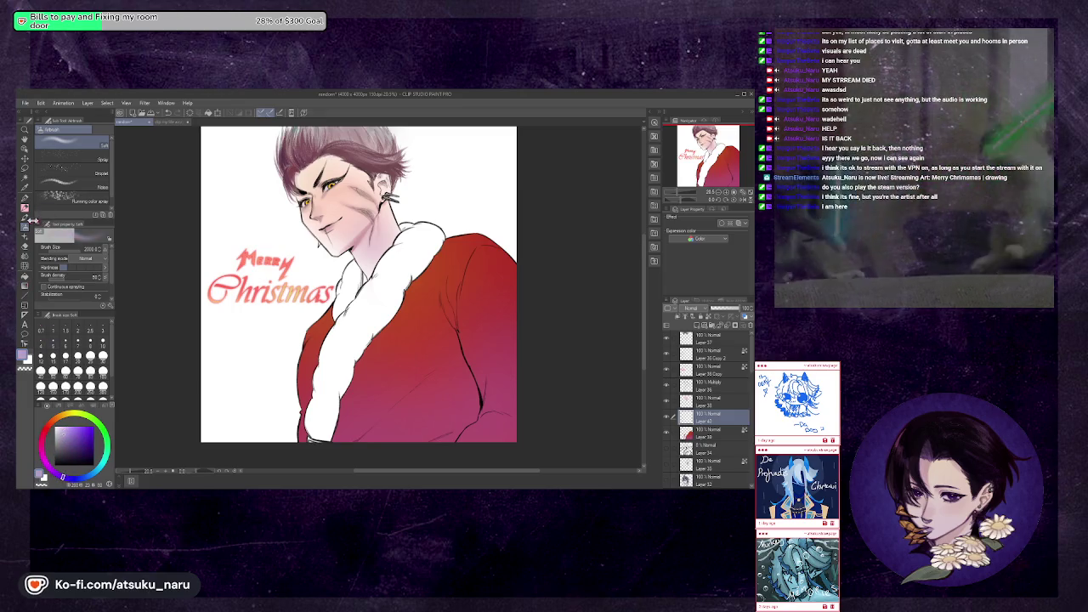
left_click(31, 219)
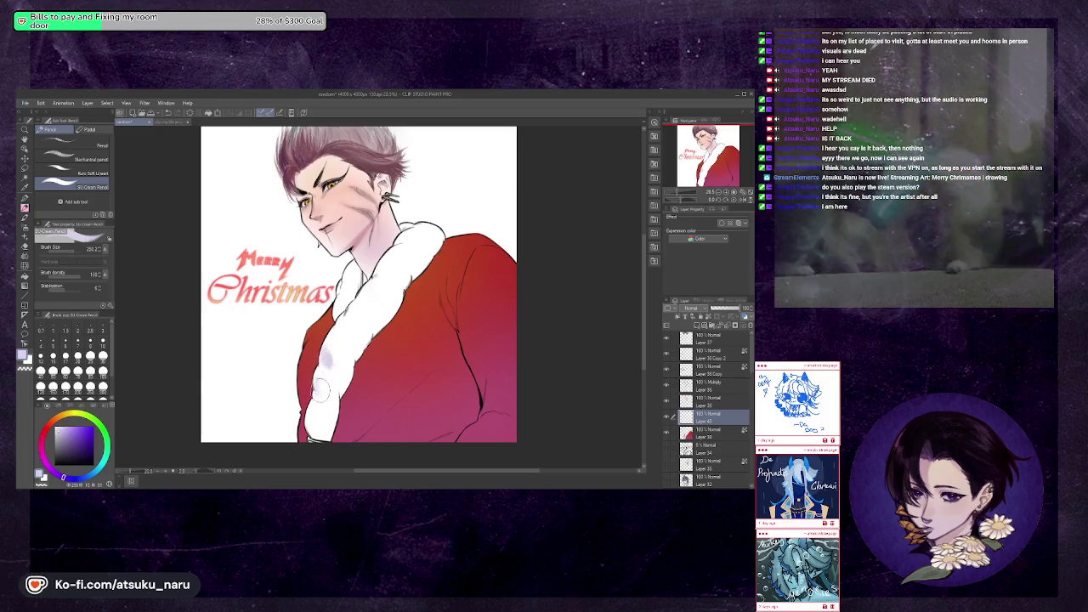
left_click_drag(313, 422, 322, 432)
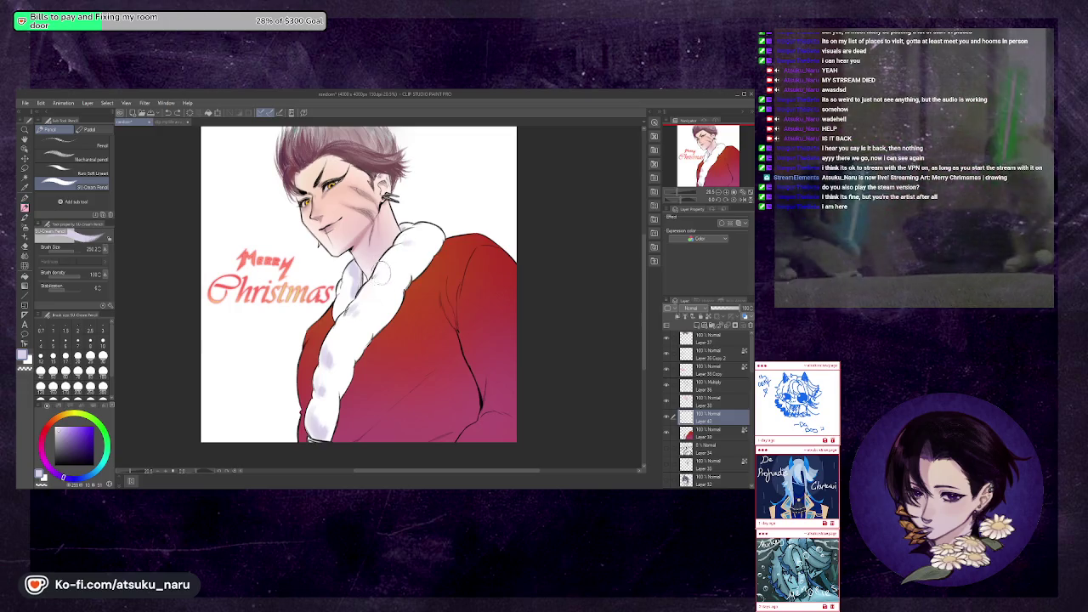
Compare the mirrored and normal views, then sample the coat's red
key("h")
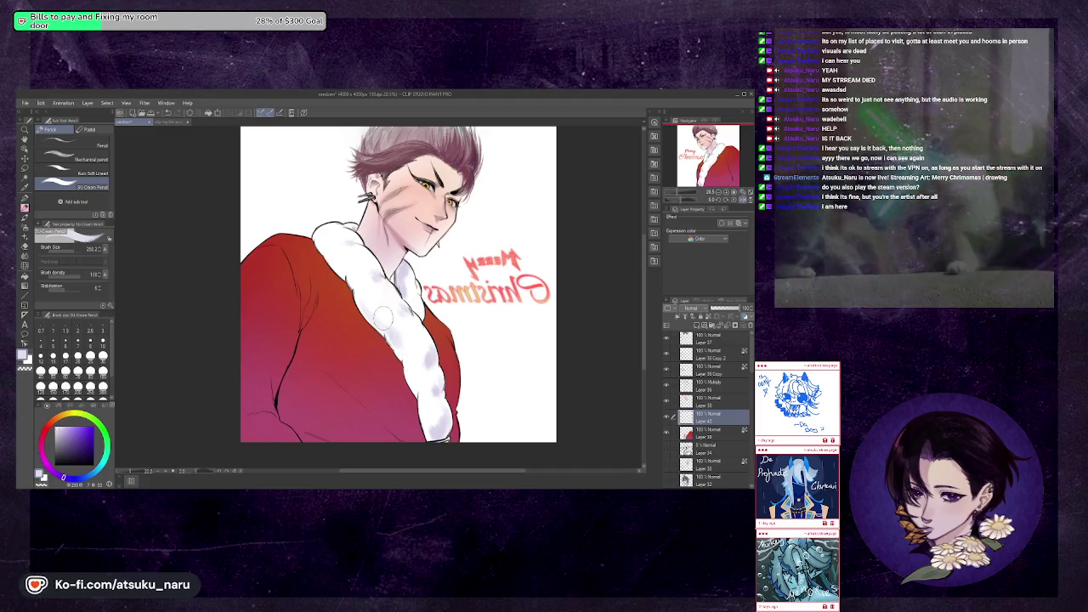
key("h")
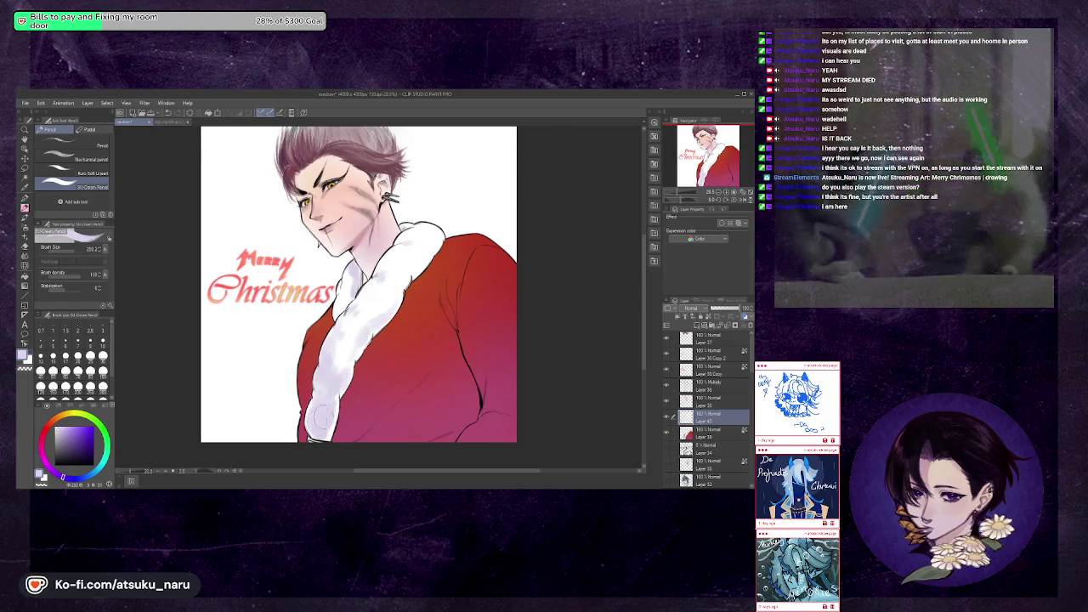
key("h")
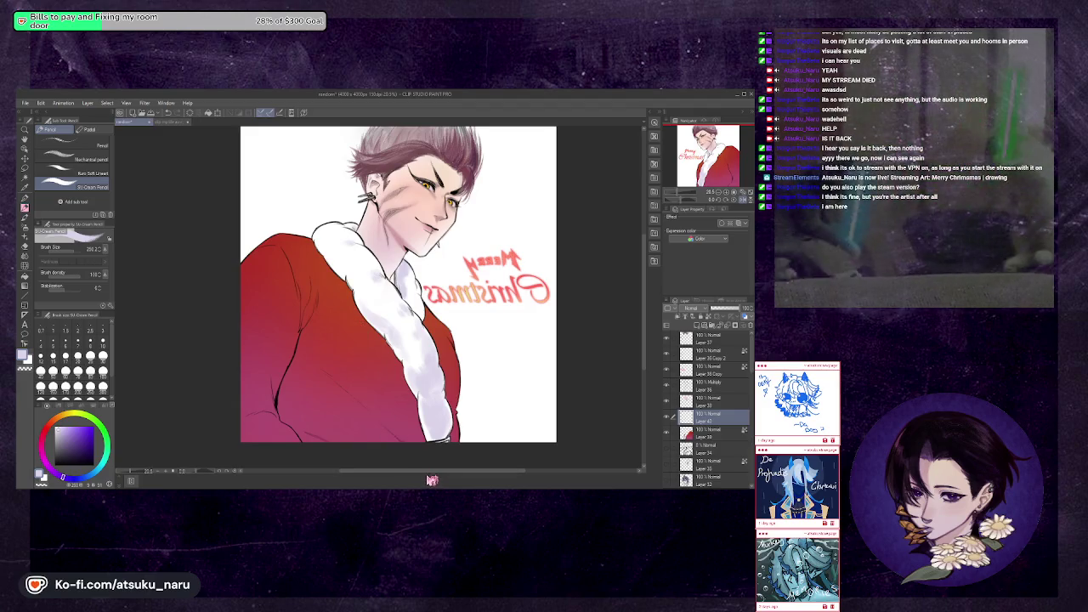
key("h")
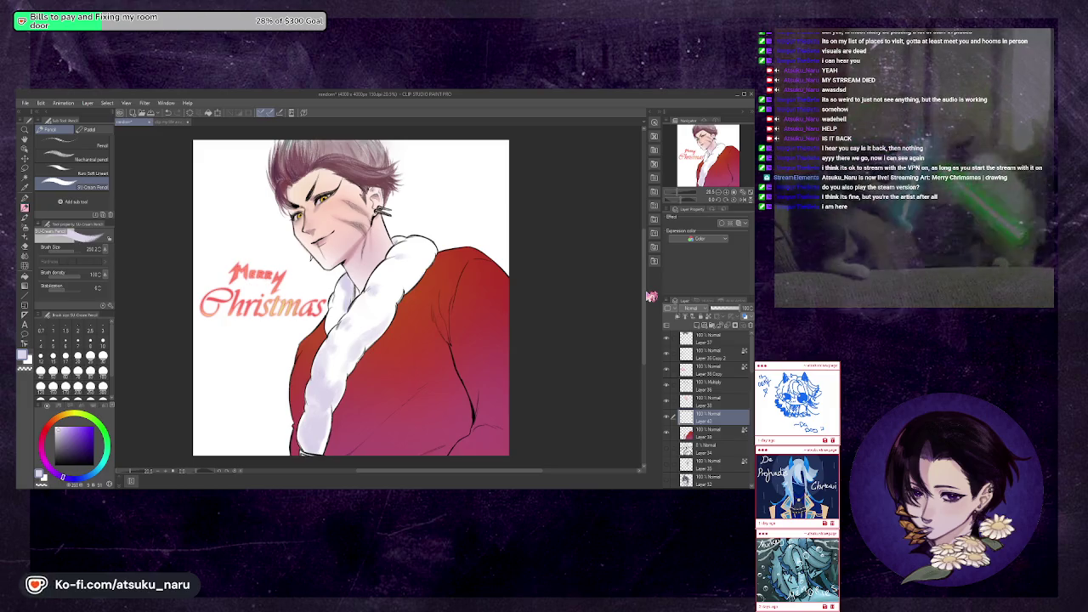
left_click(701, 434)
left_click(312, 344, "alt")
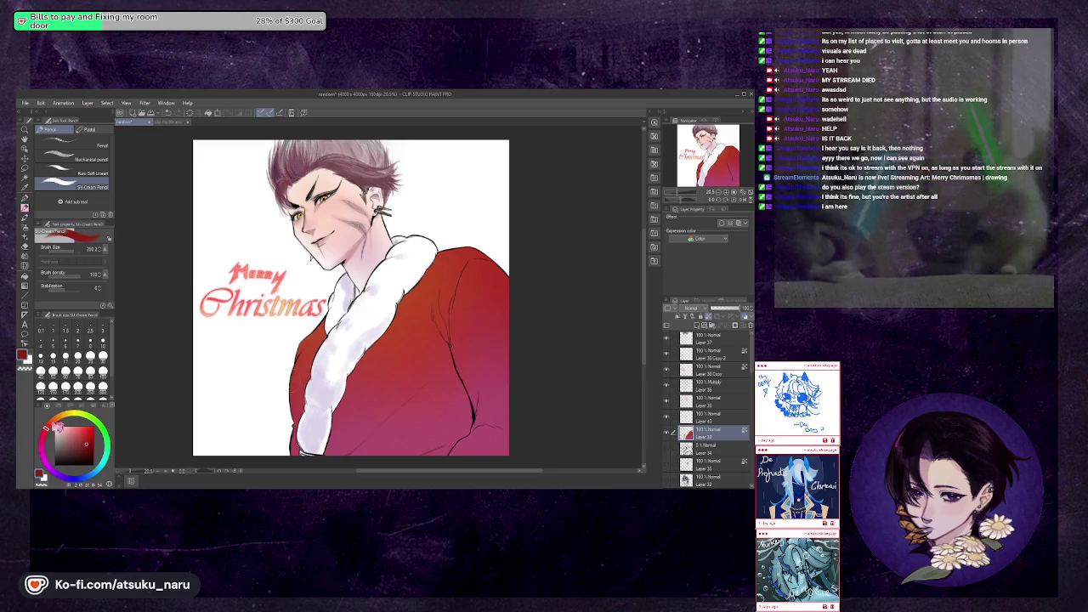
Shade the coat with darker red along the fur collar edge
left_click_drag(335, 414, 365, 413)
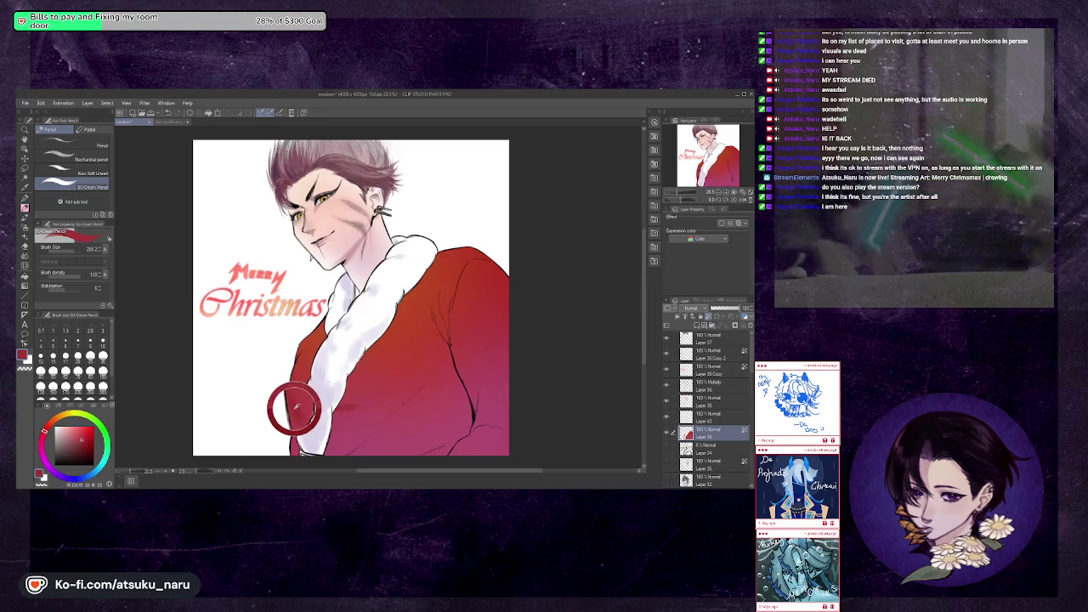
left_click(294, 409, "alt")
left_click(84, 443)
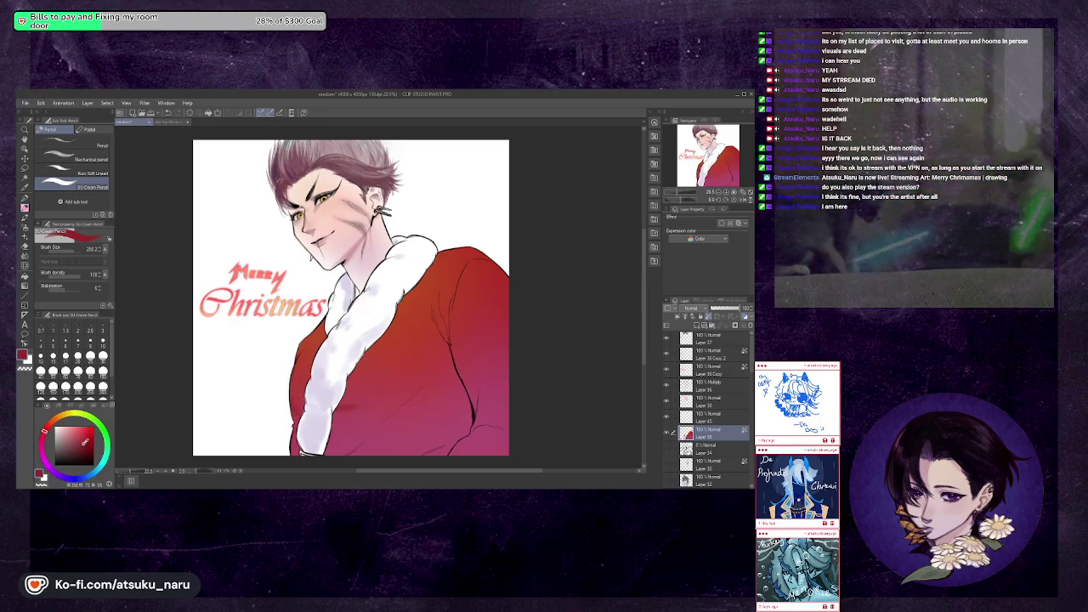
left_click_drag(308, 393, 293, 418)
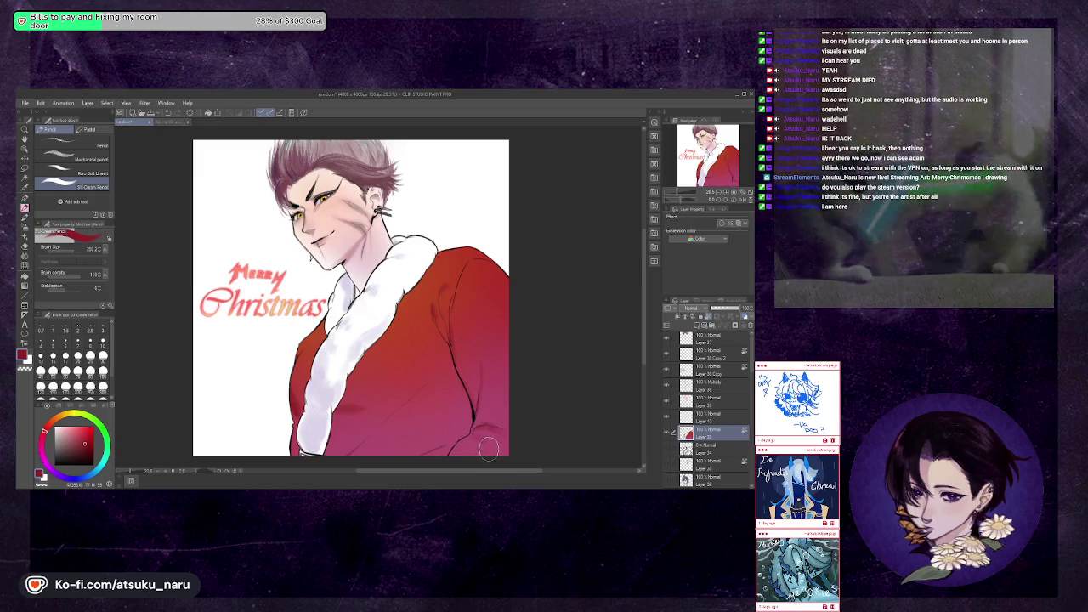
key("h")
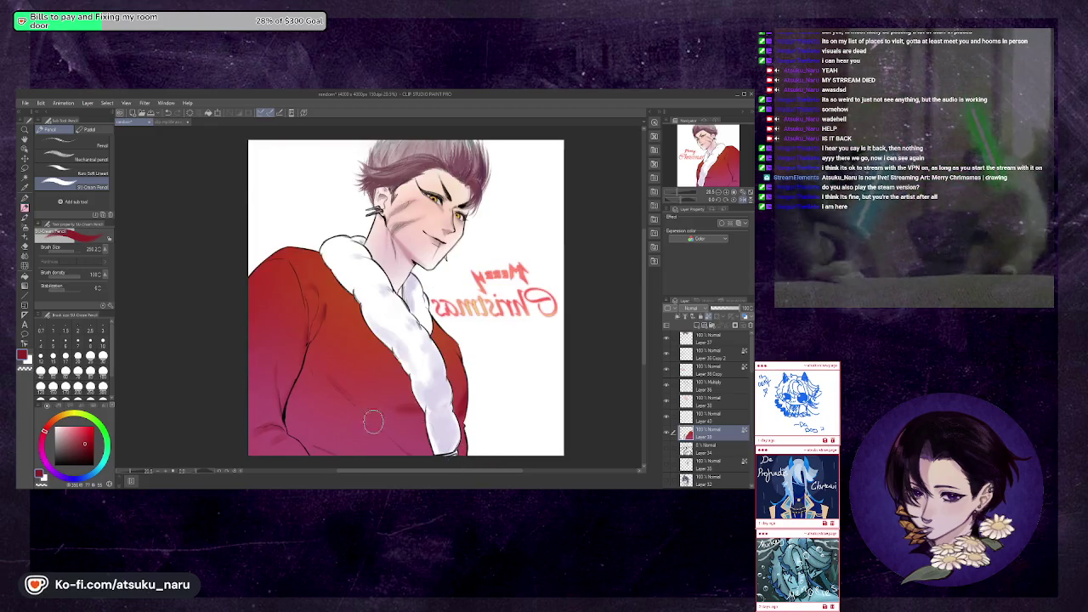
key("h")
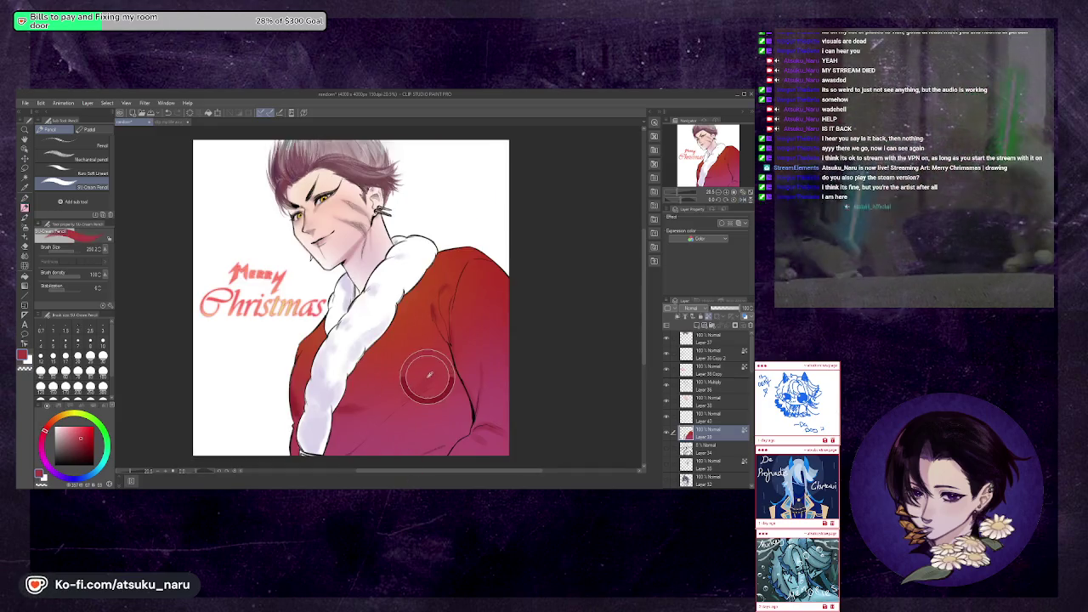
Sample new reds from the coat and darken a small coat area
left_click(386, 377, "alt")
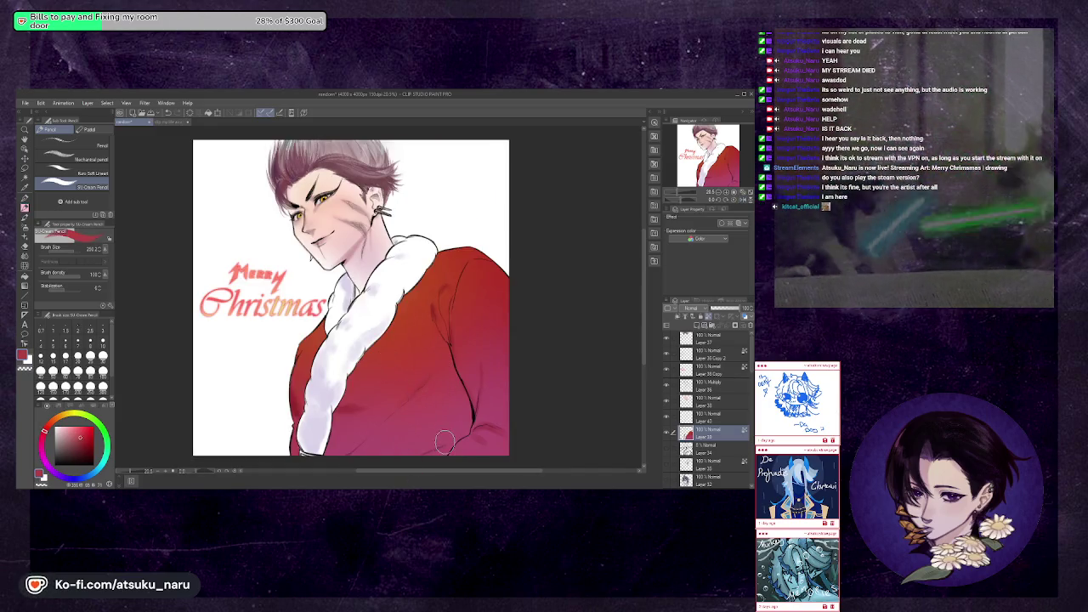
left_click(415, 375, "alt")
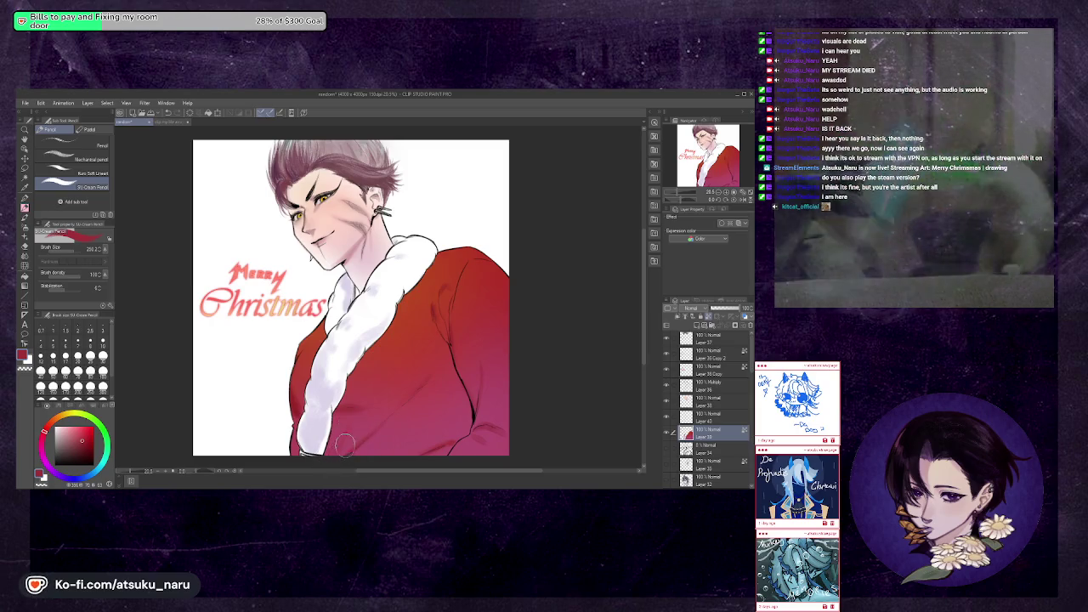
key("h")
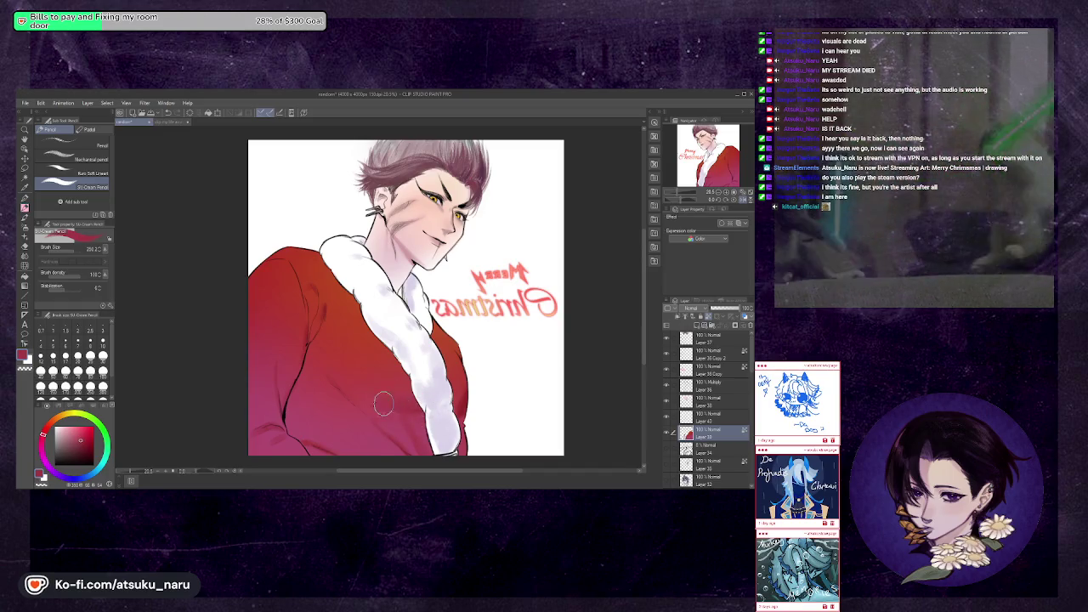
key("h")
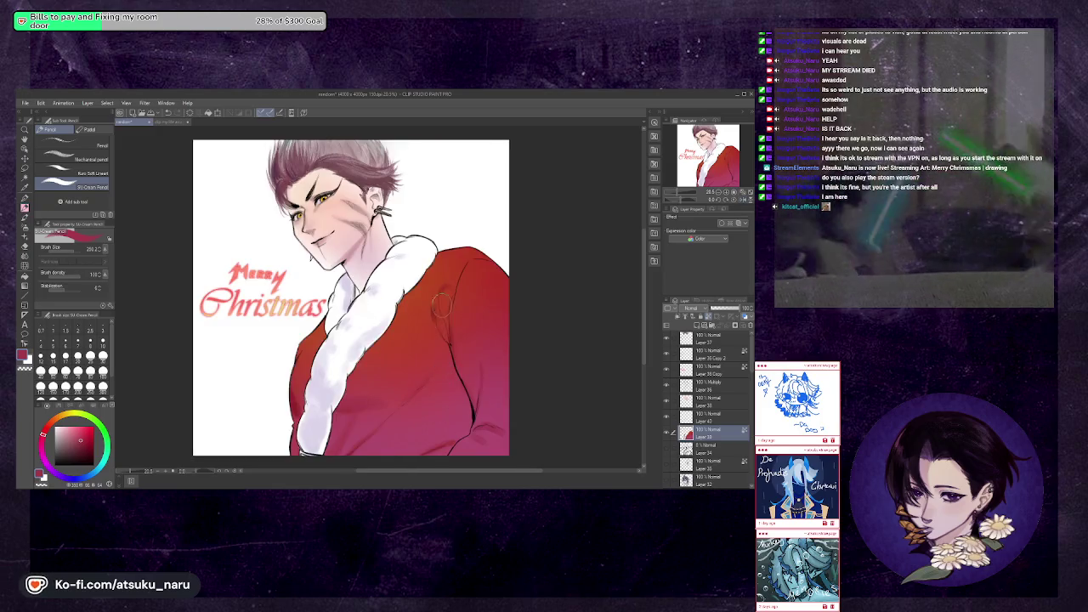
left_click(294, 403, "alt")
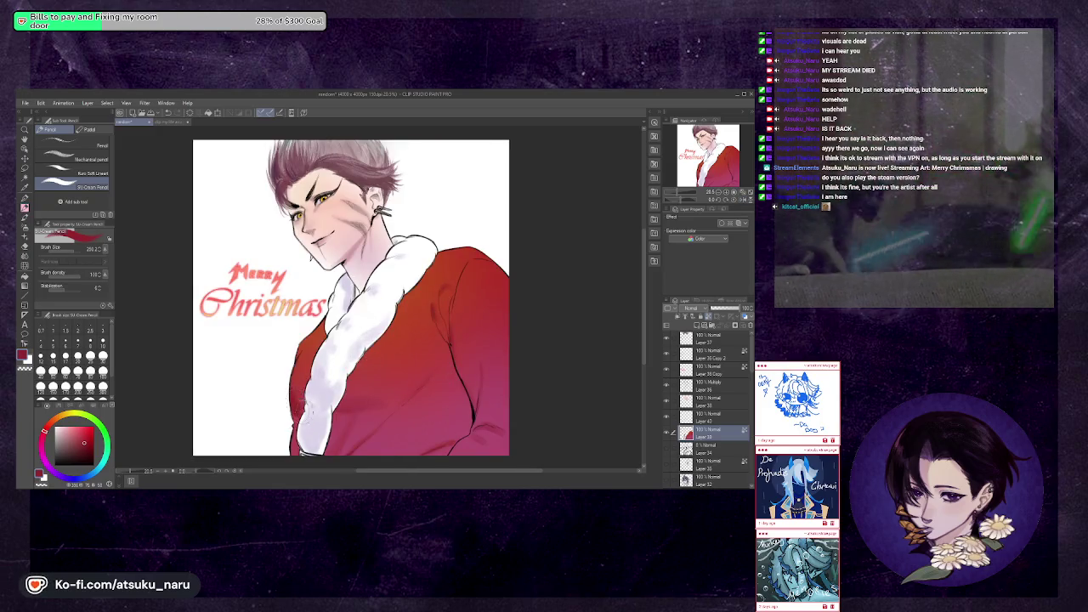
left_click(303, 398, "alt")
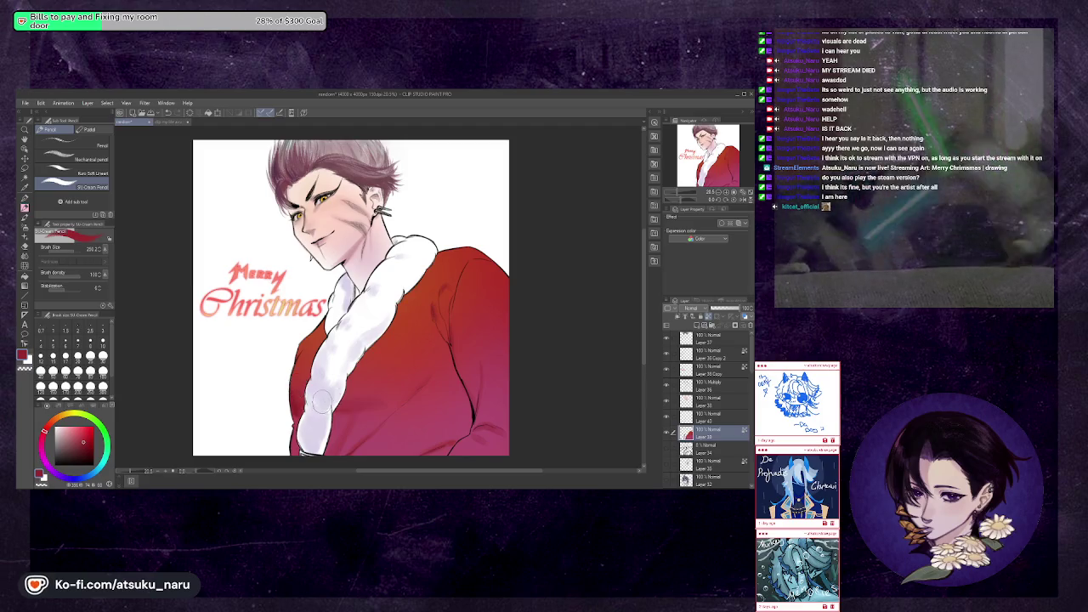
left_click_drag(322, 403, 352, 401)
Sample reds from the coat edge while comparing mirrored and normal views
left_click(295, 395, "alt")
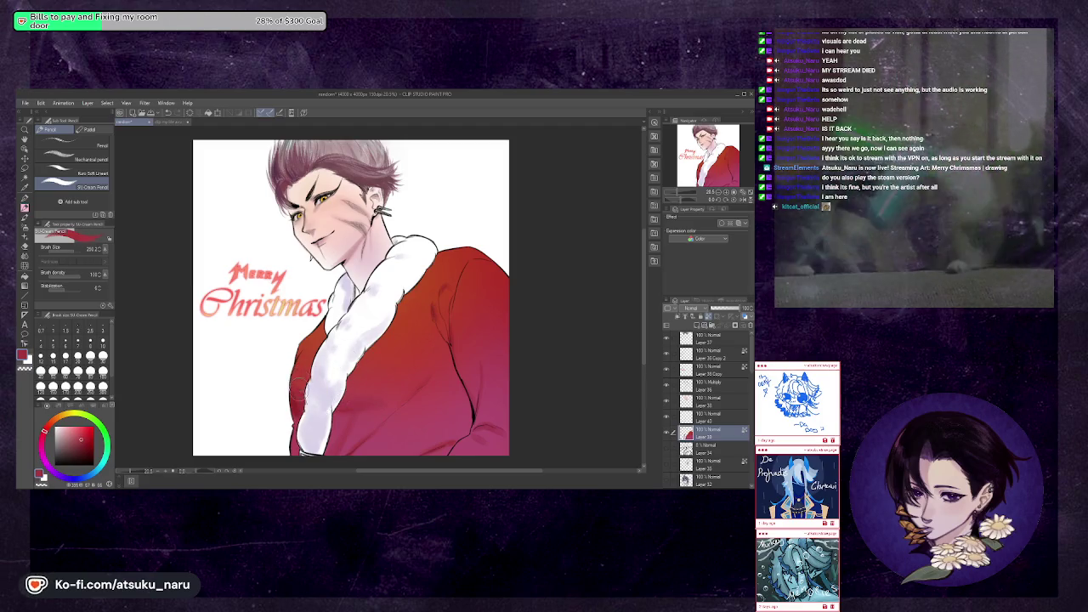
left_click(294, 403, "alt")
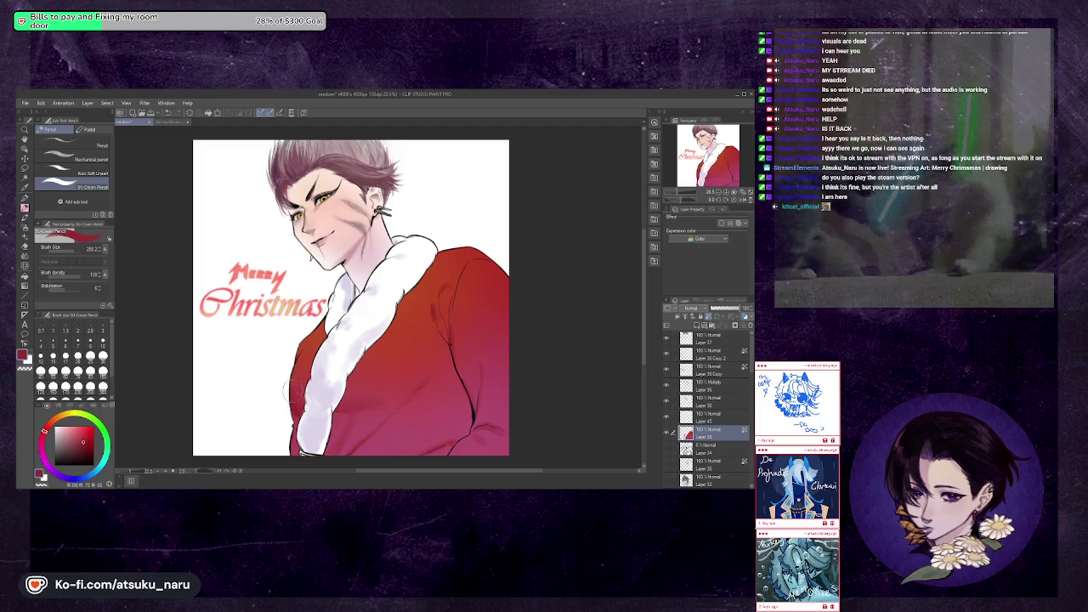
key("h")
left_click(368, 396, "alt")
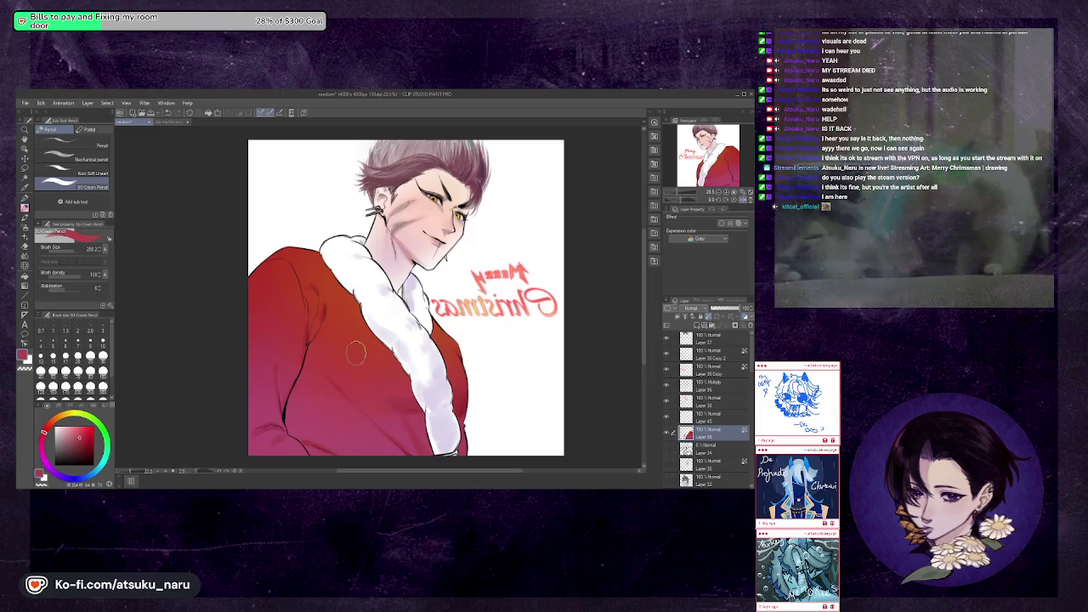
key("h")
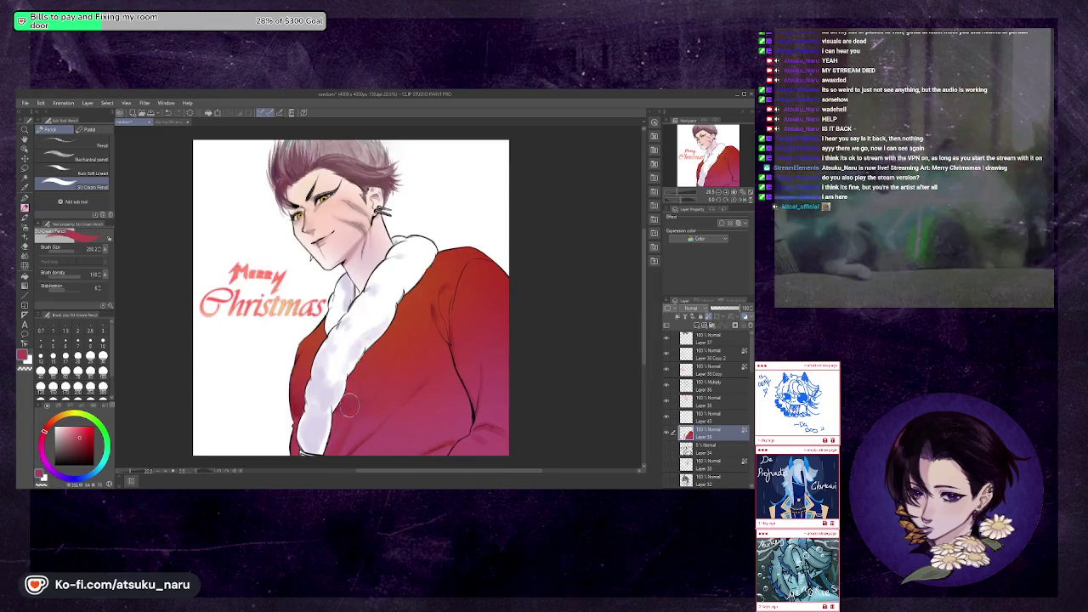
left_click(361, 406, "alt")
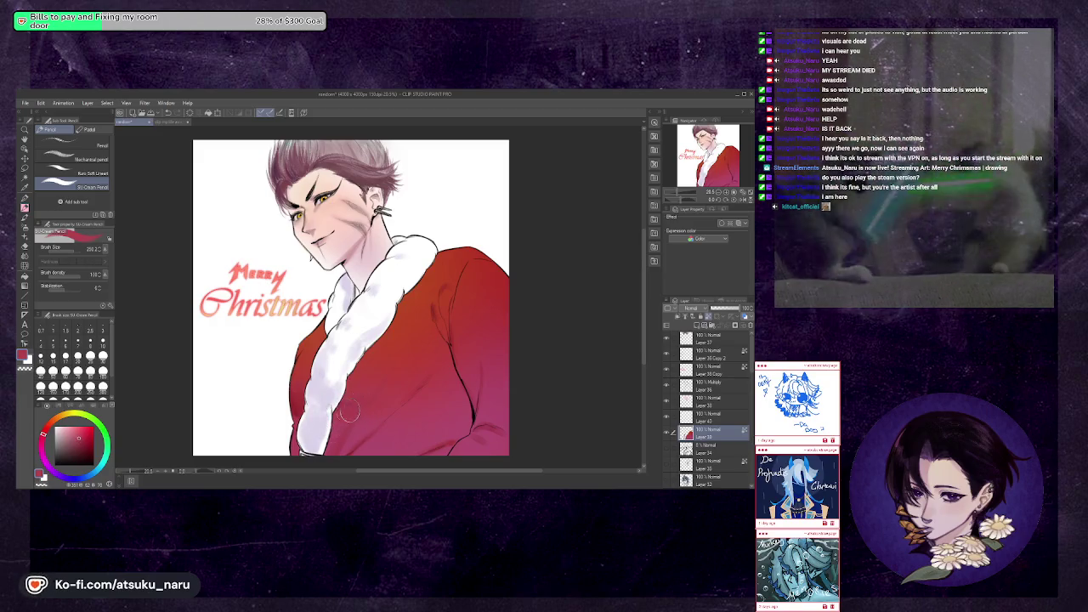
key("h")
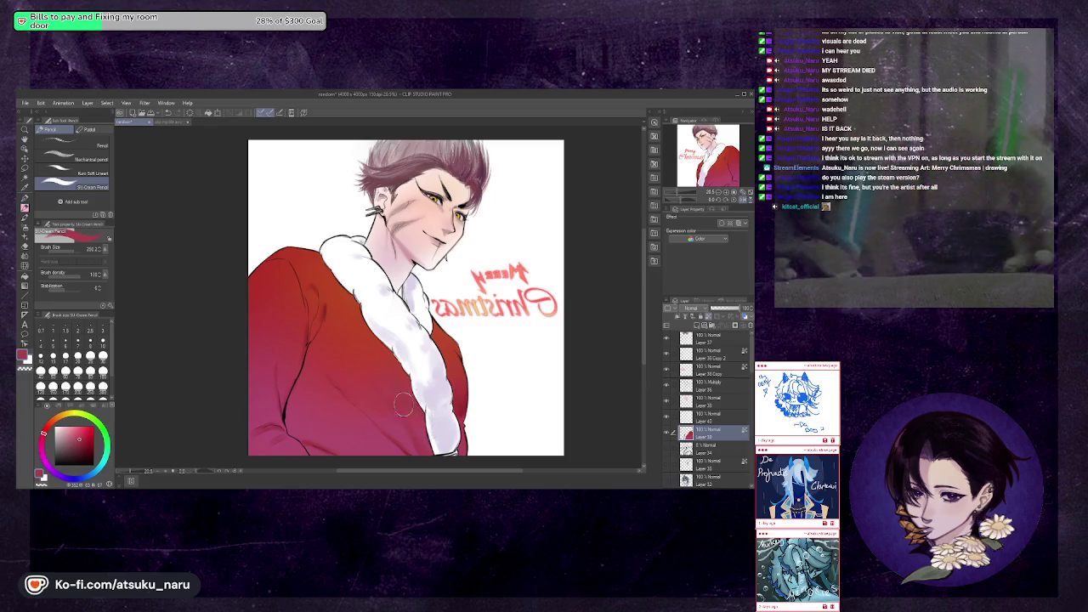
key("h")
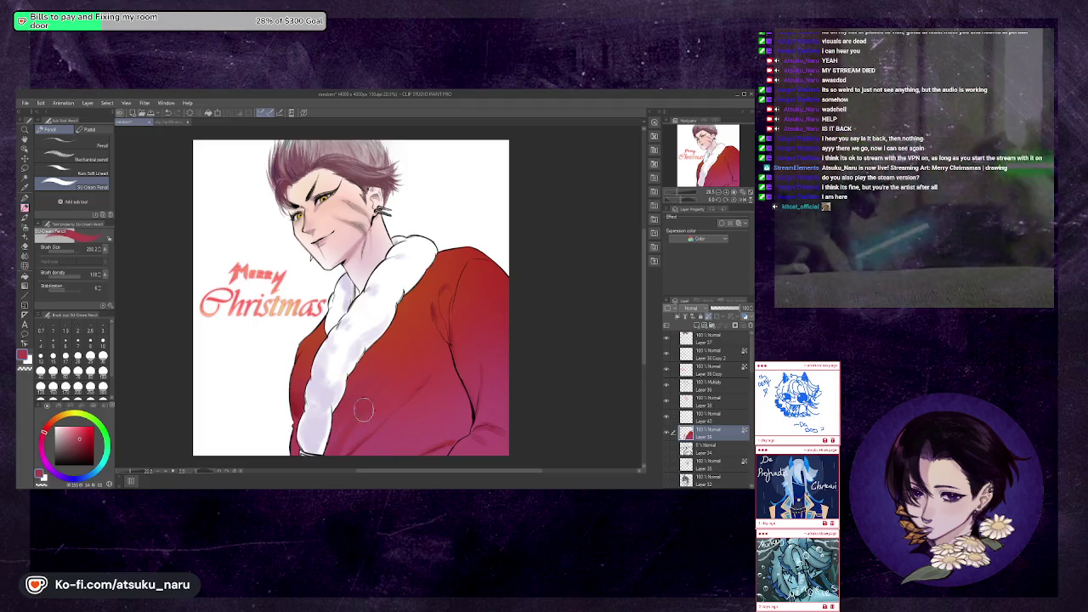
Sample coat colours and enlarge the brush size
left_click(379, 379, "alt")
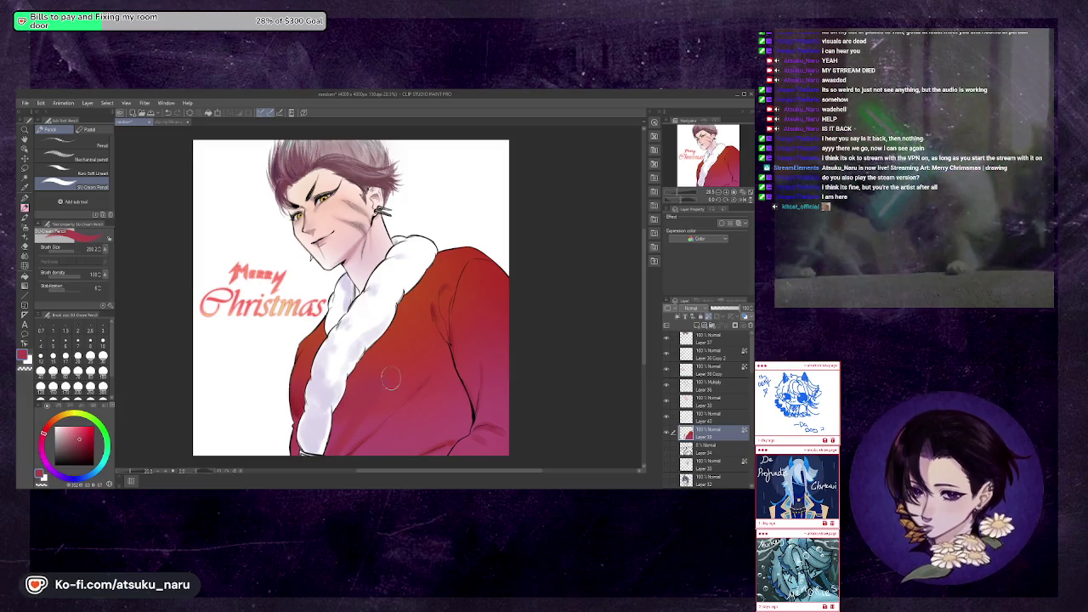
left_click(389, 376, "alt")
key("h")
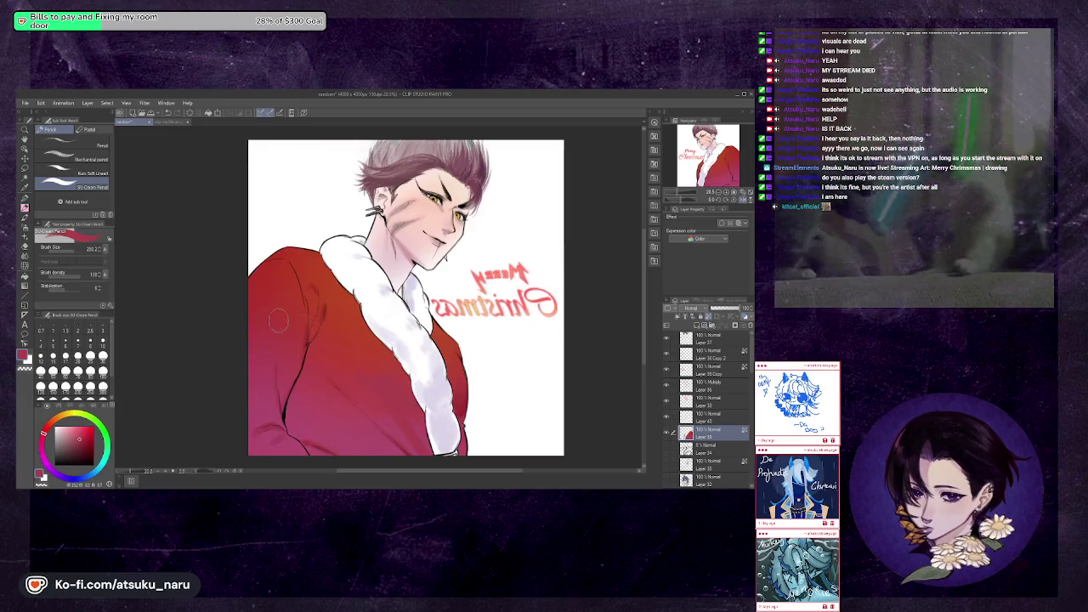
left_click(78, 252)
left_click_drag(78, 255, 86, 255)
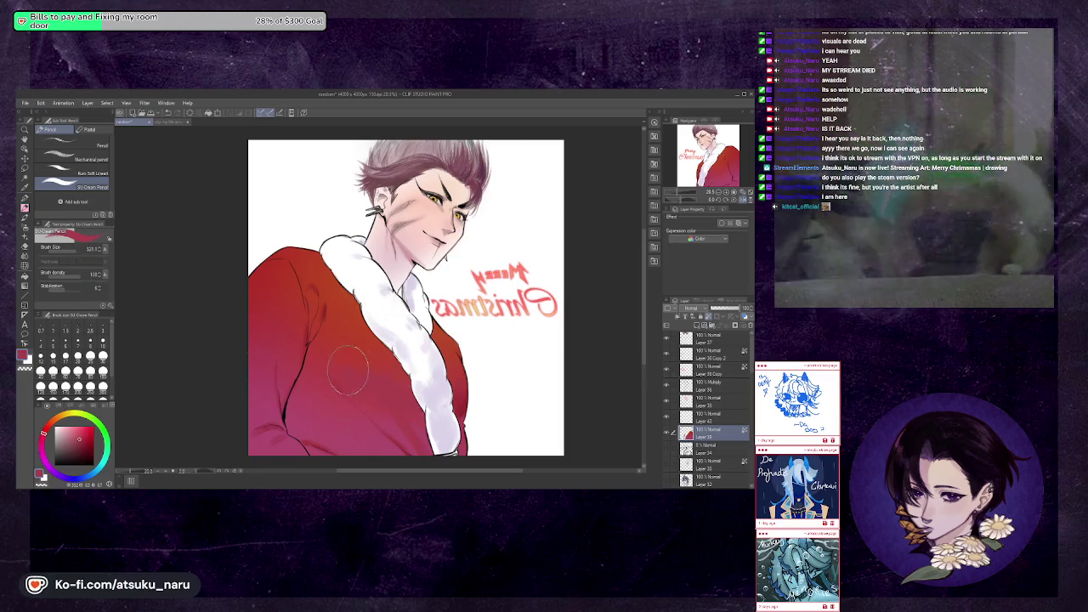
key("h")
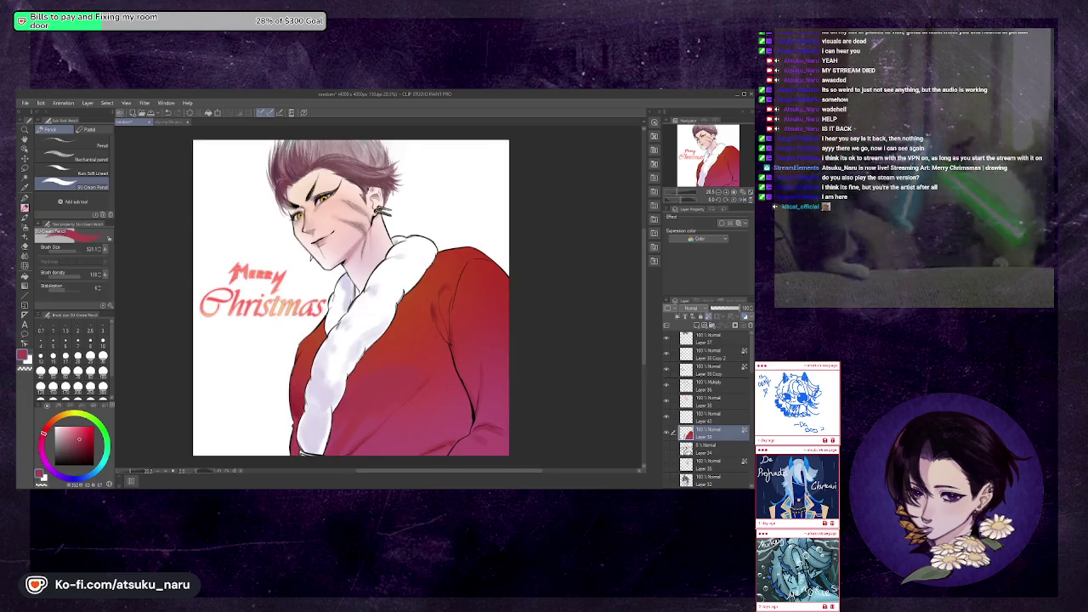
Sample two more reds from the coat, ending in the normal view
left_click_drag(656, 158, 664, 170)
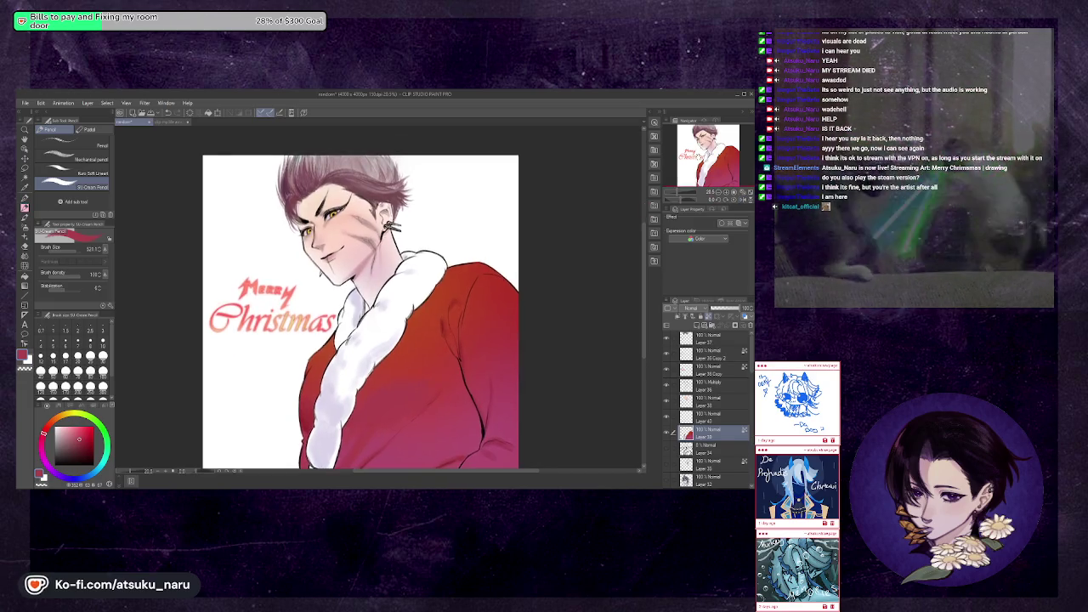
left_click(405, 376, "alt")
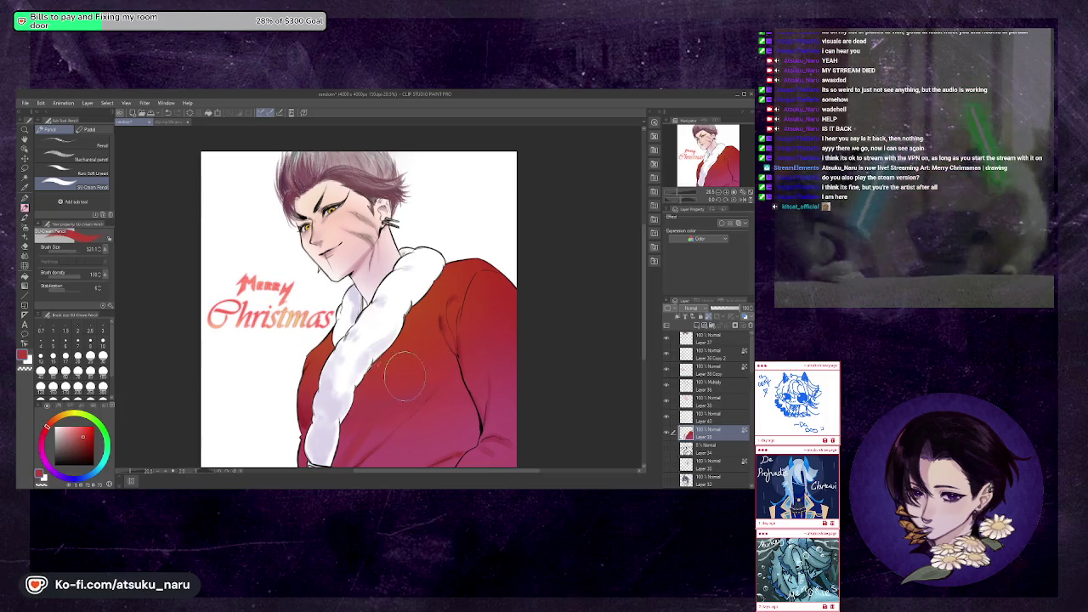
key("h")
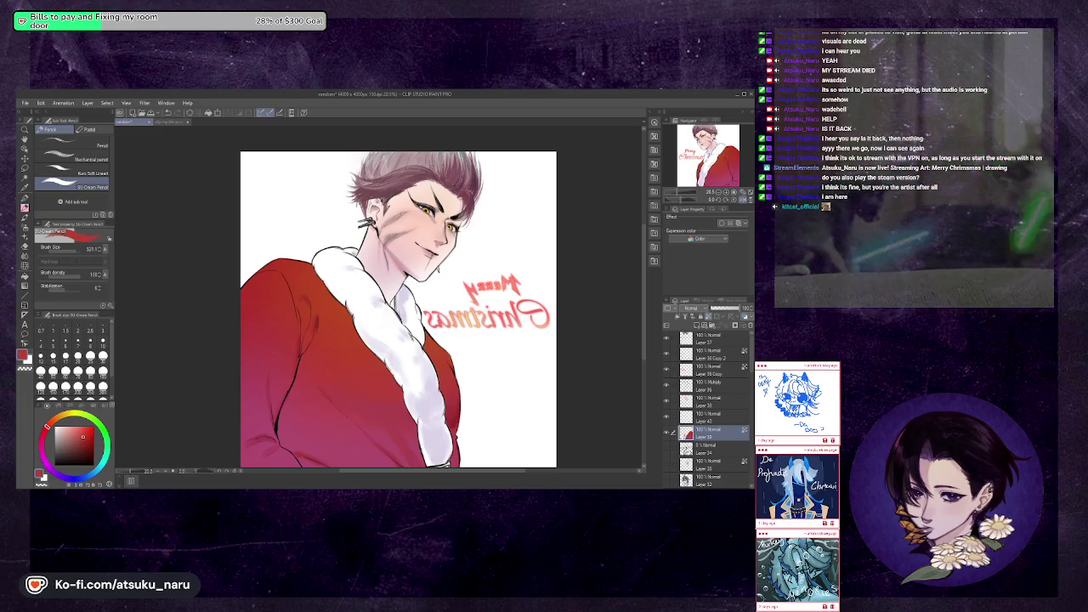
left_click(323, 294, "alt")
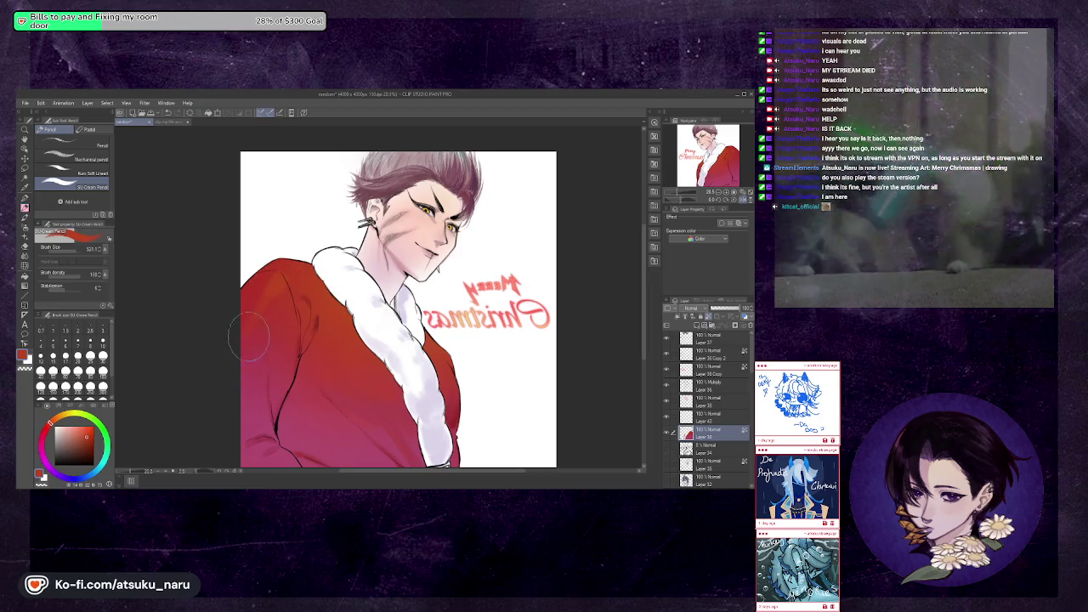
key("h")
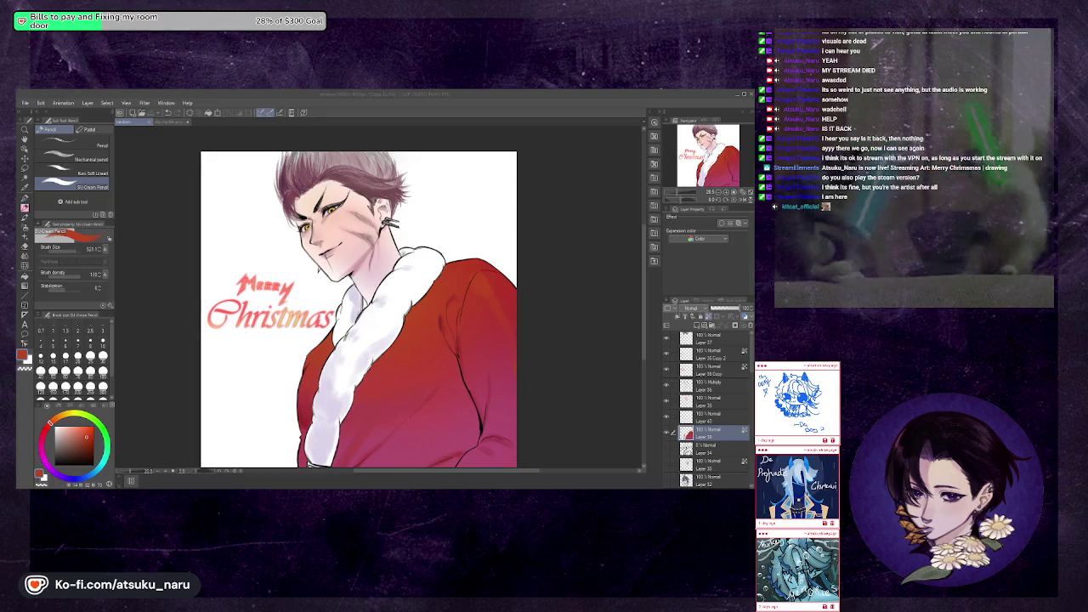
Zoom and pan the canvas, then select Layer 41 in the Layer palette
scroll(398, 338, "down", 2)
scroll(343, 344, "up", 2)
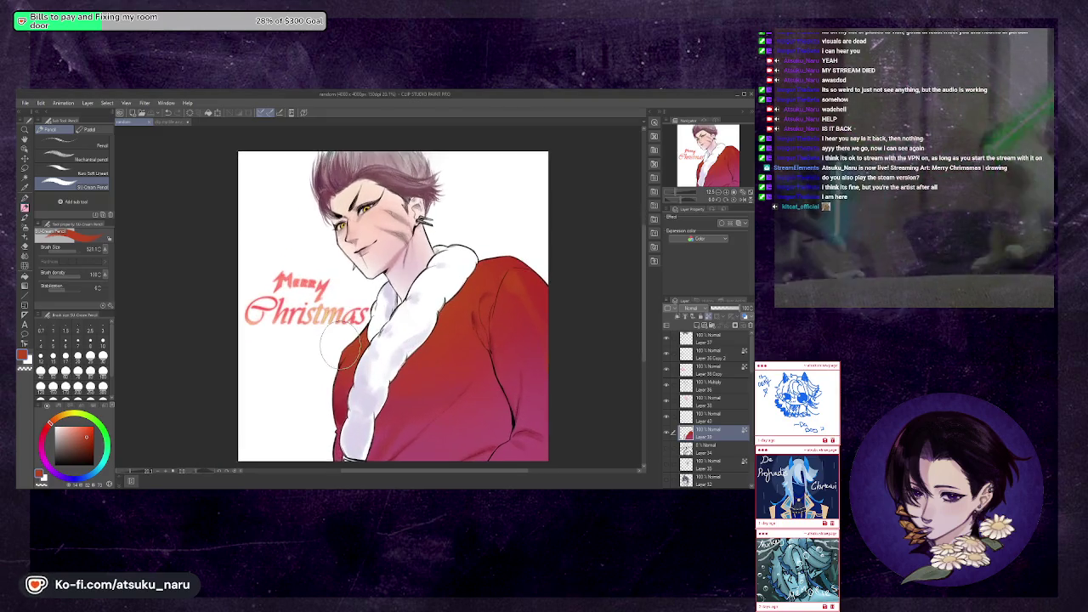
left_click_drag(345, 460, 320, 453)
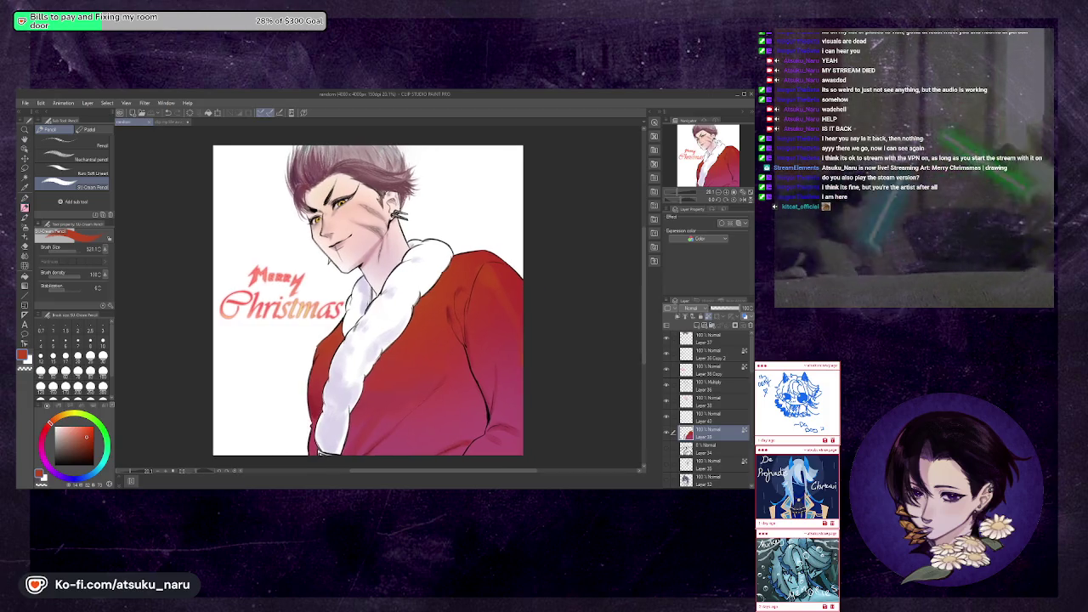
scroll(349, 391, "up", 1)
scroll(366, 357, "down", 2)
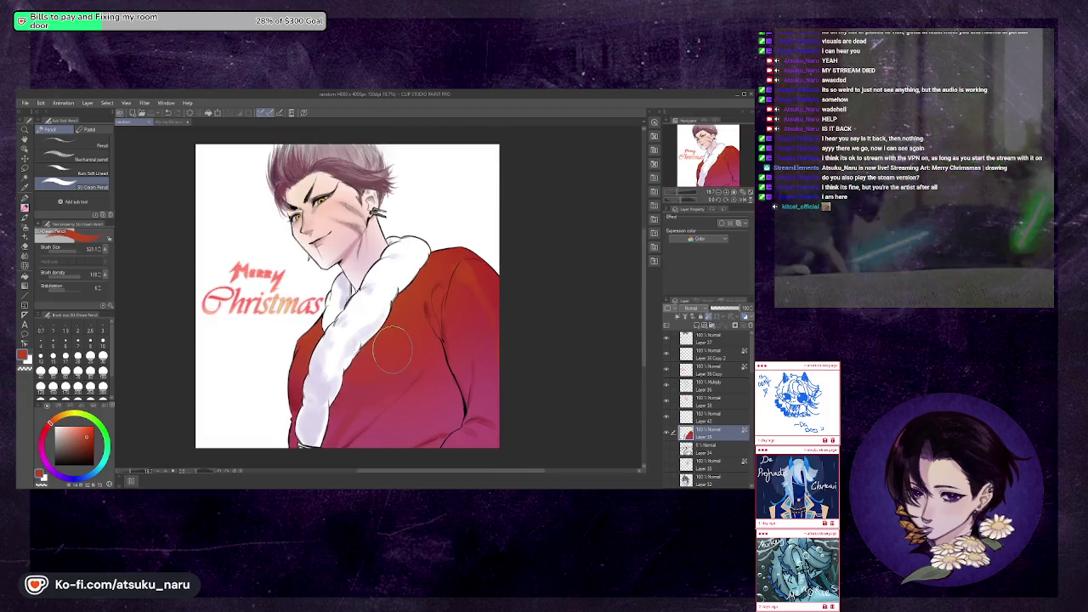
scroll(371, 345, "down", 1)
scroll(544, 340, "up", 1)
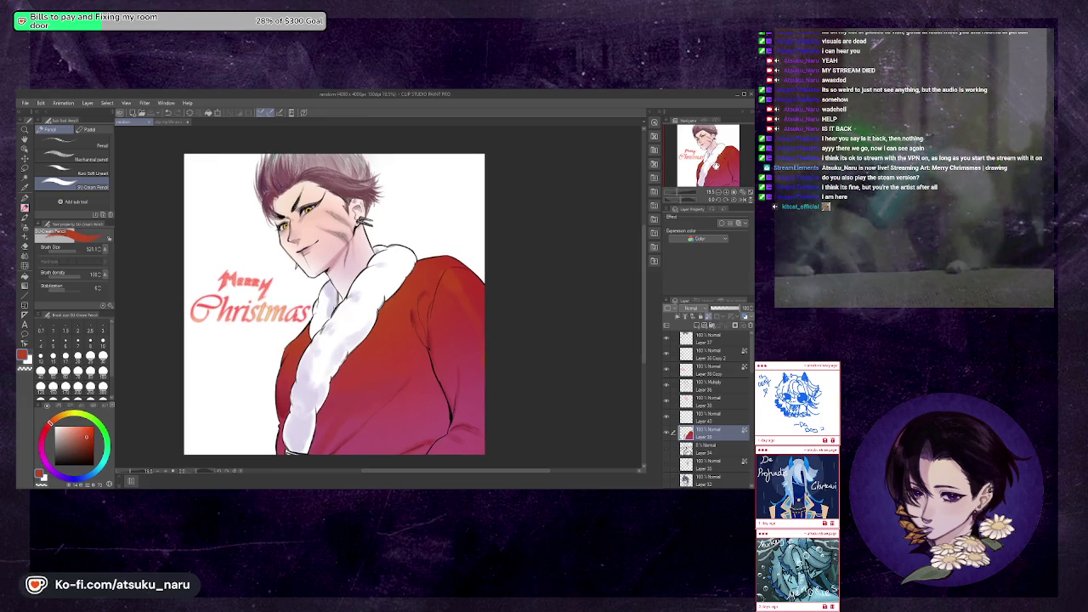
left_click(742, 200)
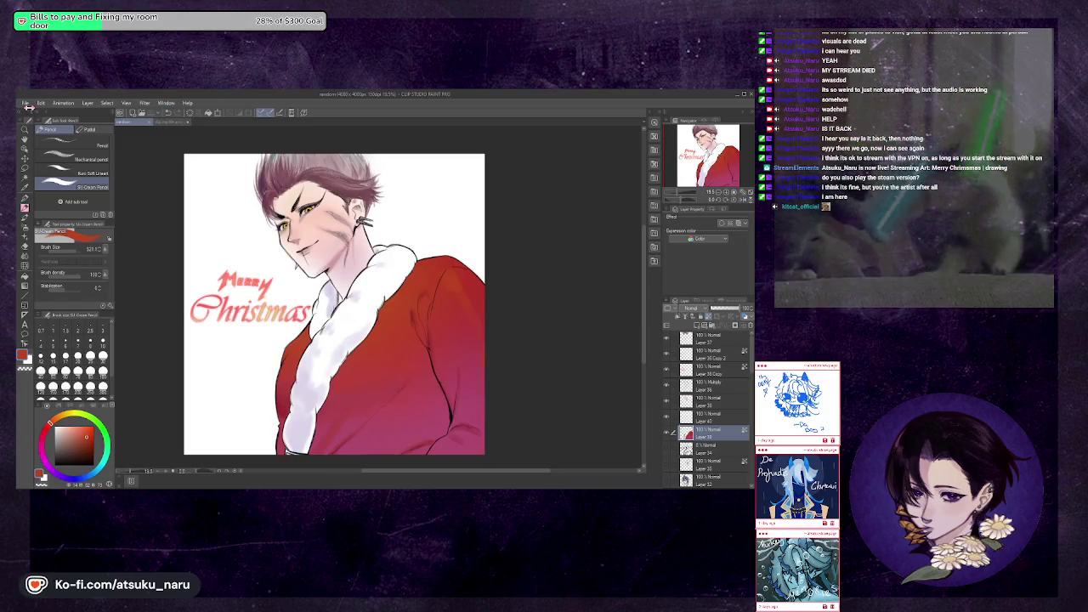
scroll(727, 395, "down", 3)
left_click(702, 398)
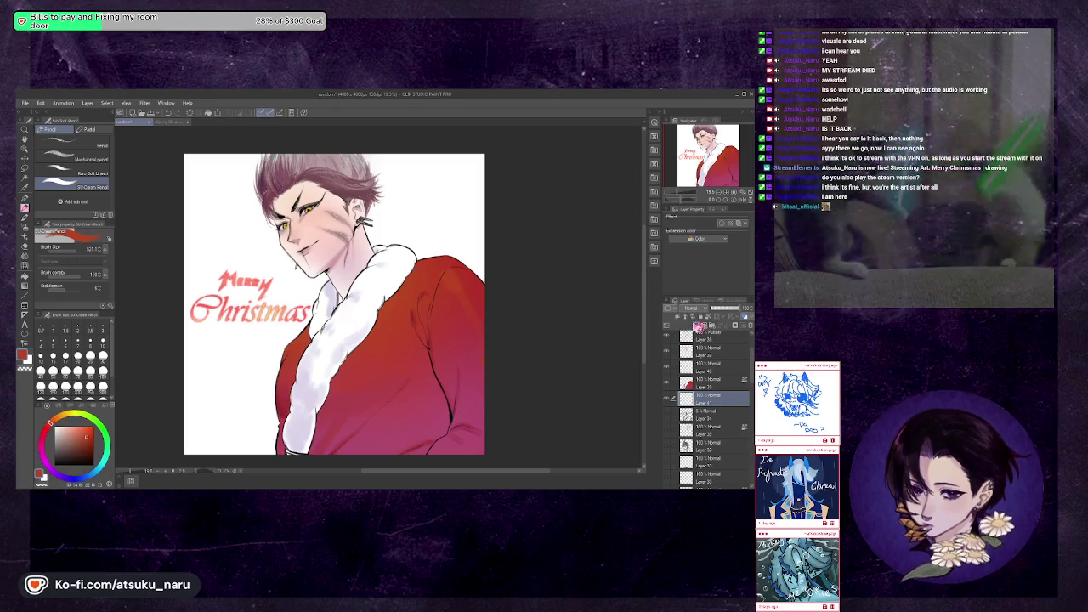
Select a soft airbrush sub tool and an orange colour
left_click(26, 228)
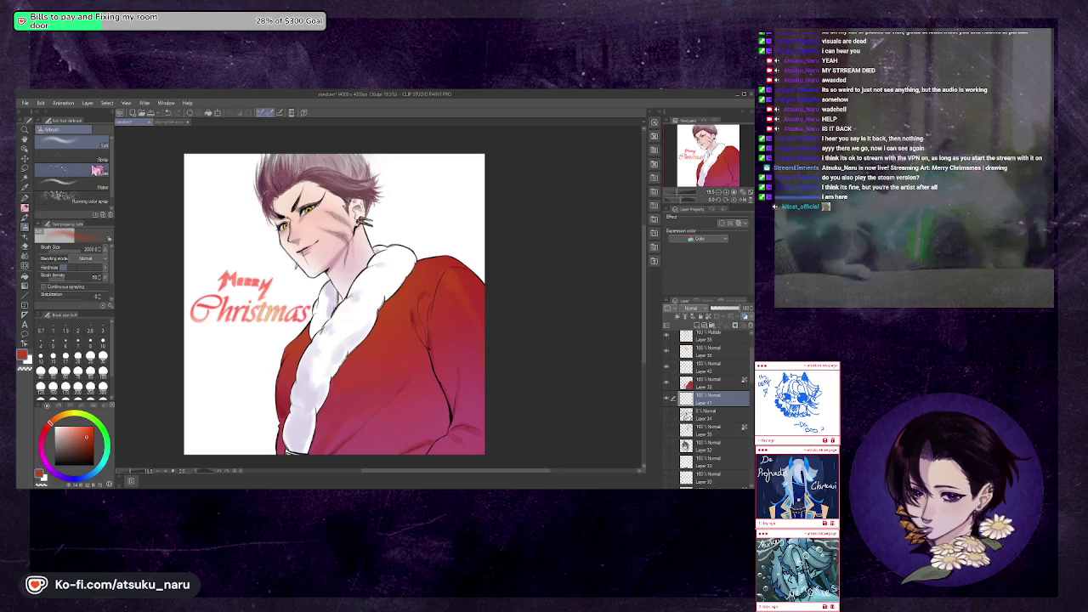
left_click(95, 172)
left_click(91, 198)
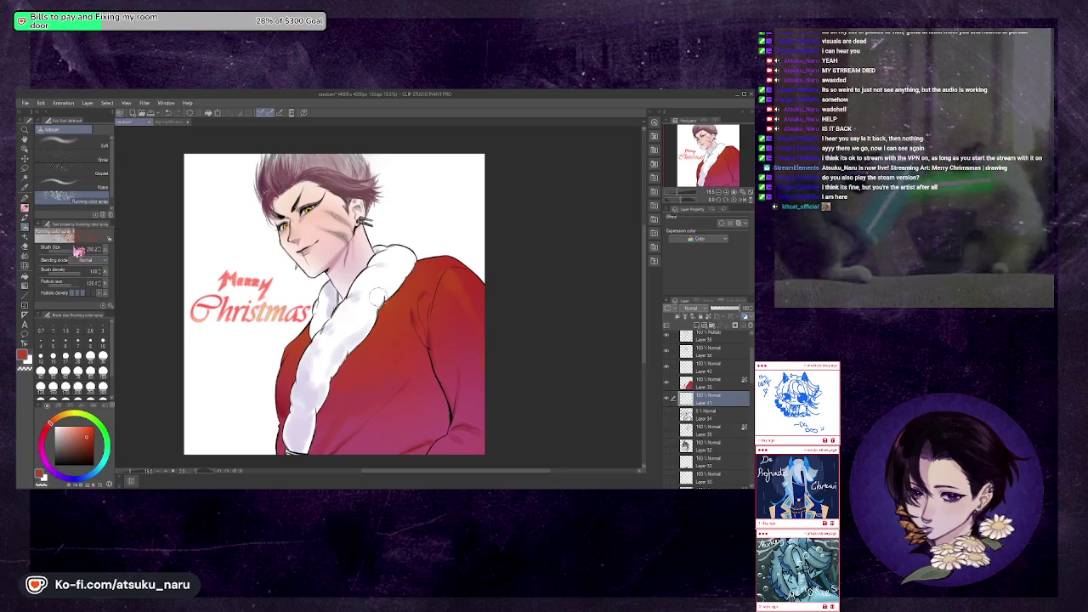
left_click(73, 426)
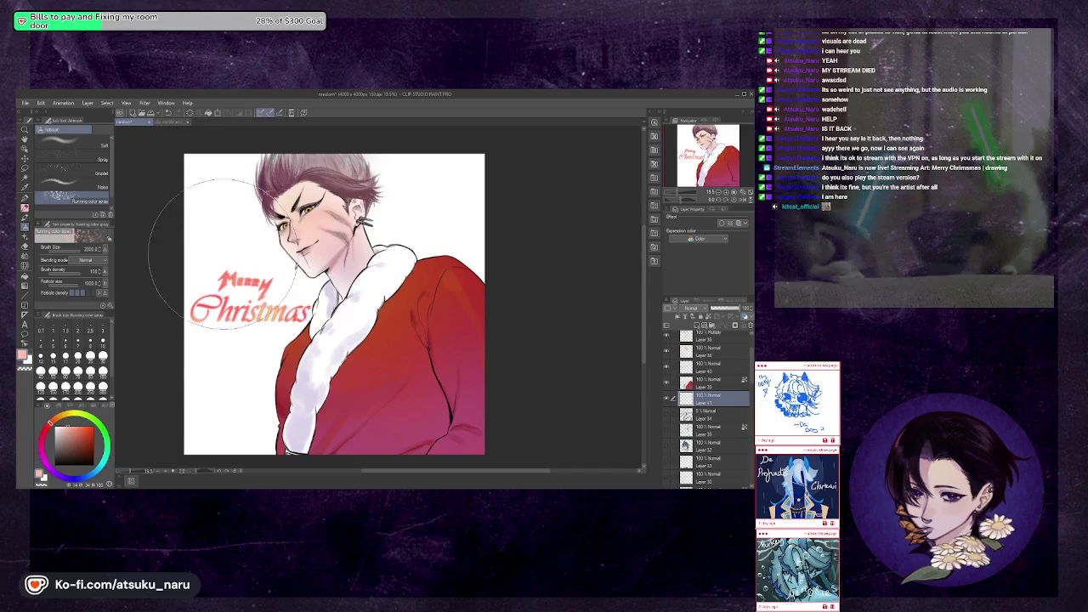
left_click(91, 187)
left_click(90, 417)
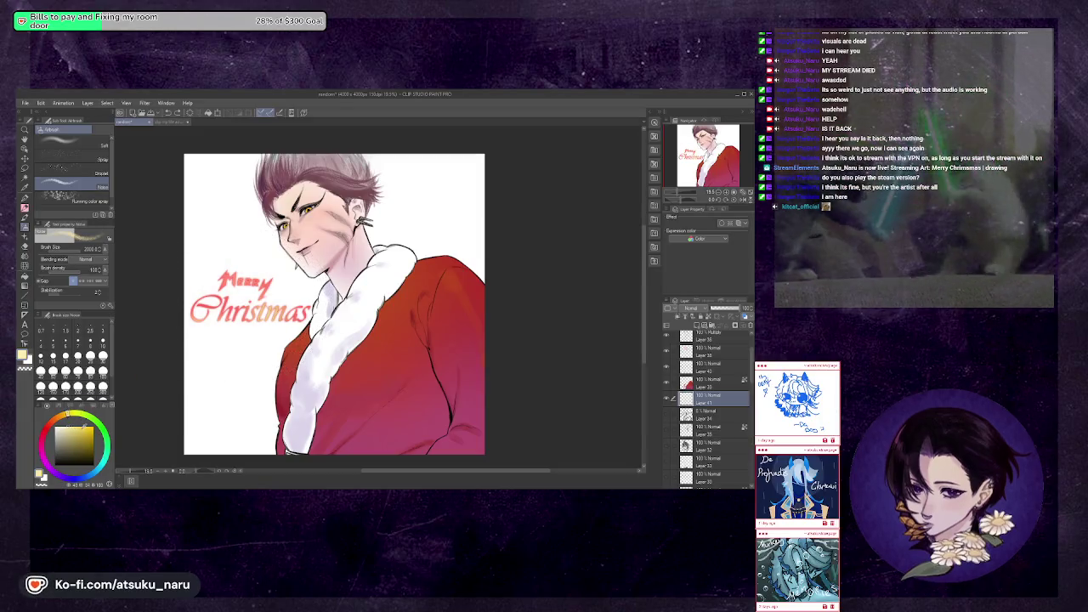
left_click(72, 417)
Replace the undone orange glow with pink-red glow around the text, head and upper-left background
mouse_move(230, 284)
left_mouse_down()
mouse_move(286, 335)
mouse_move(243, 315)
left_mouse_up()
left_click(60, 419)
key("ctrl+z")
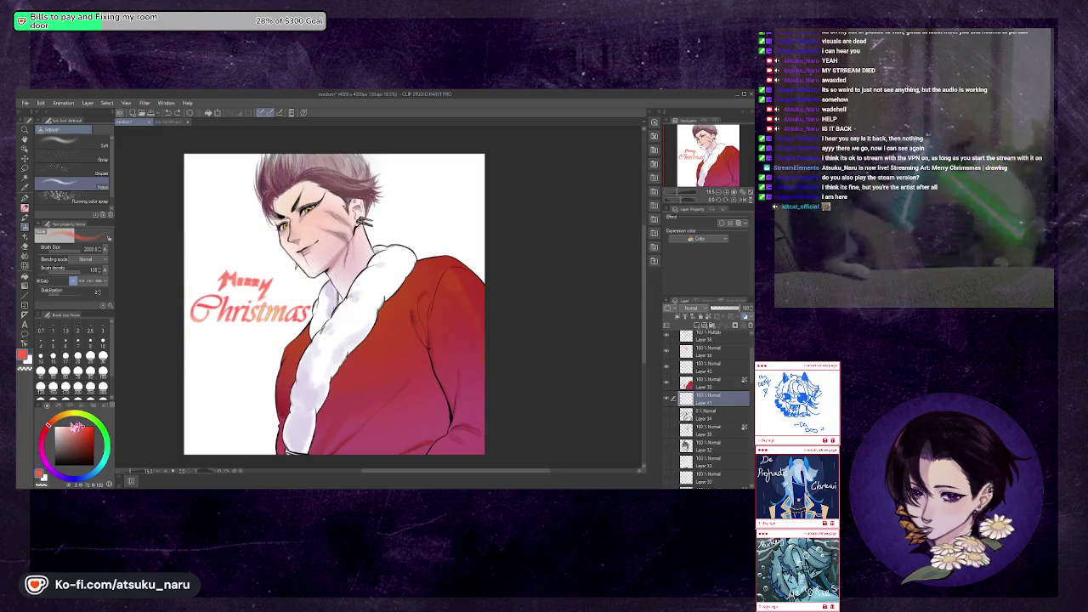
left_click_drag(242, 295, 255, 272)
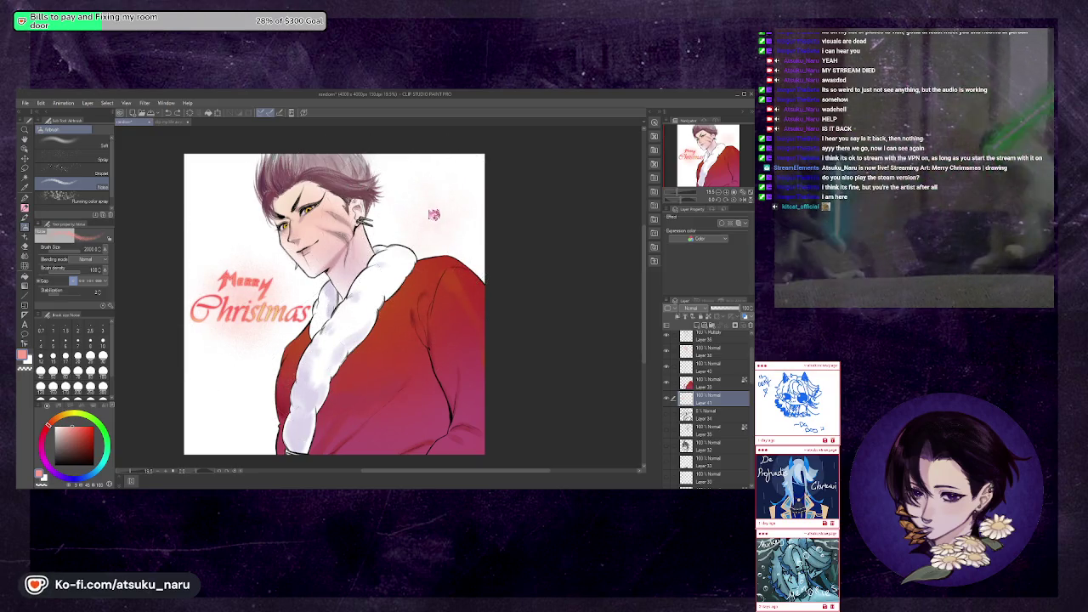
left_click_drag(417, 243, 434, 192)
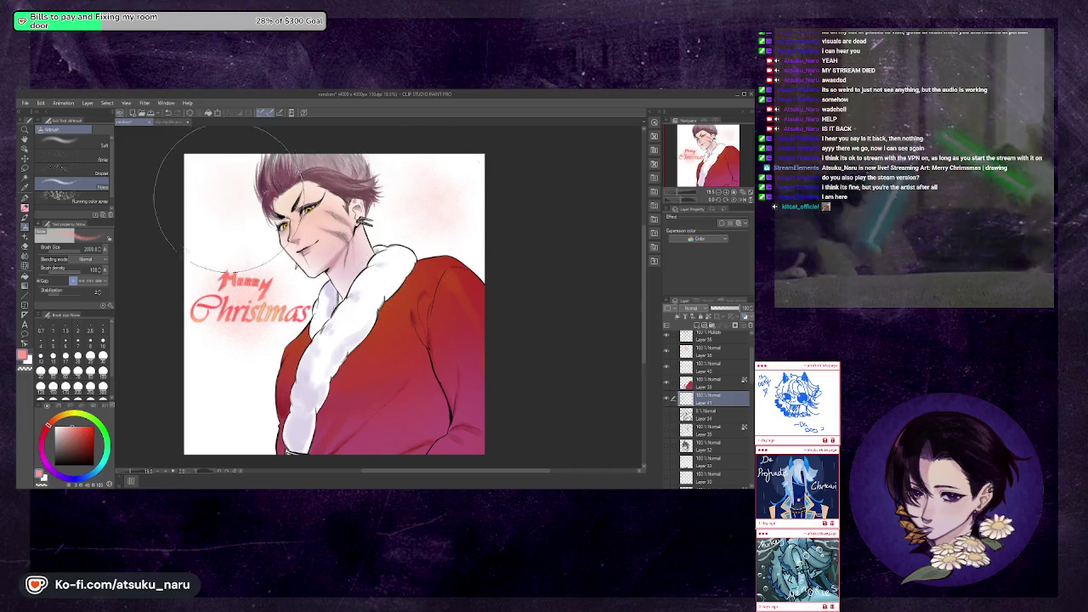
left_click_drag(246, 222, 229, 213)
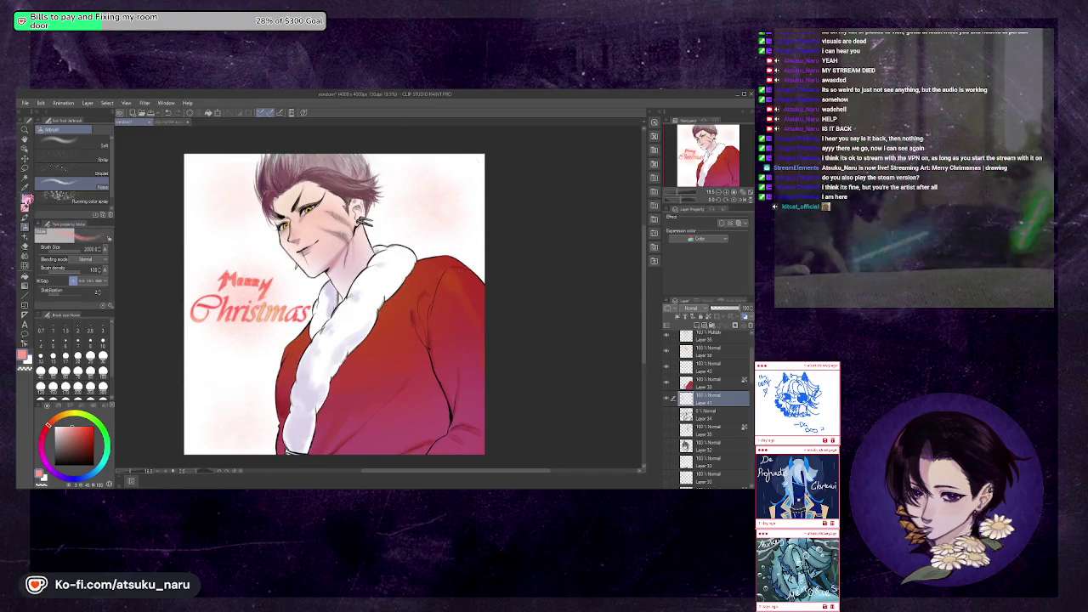
left_click(25, 198)
left_click(26, 374)
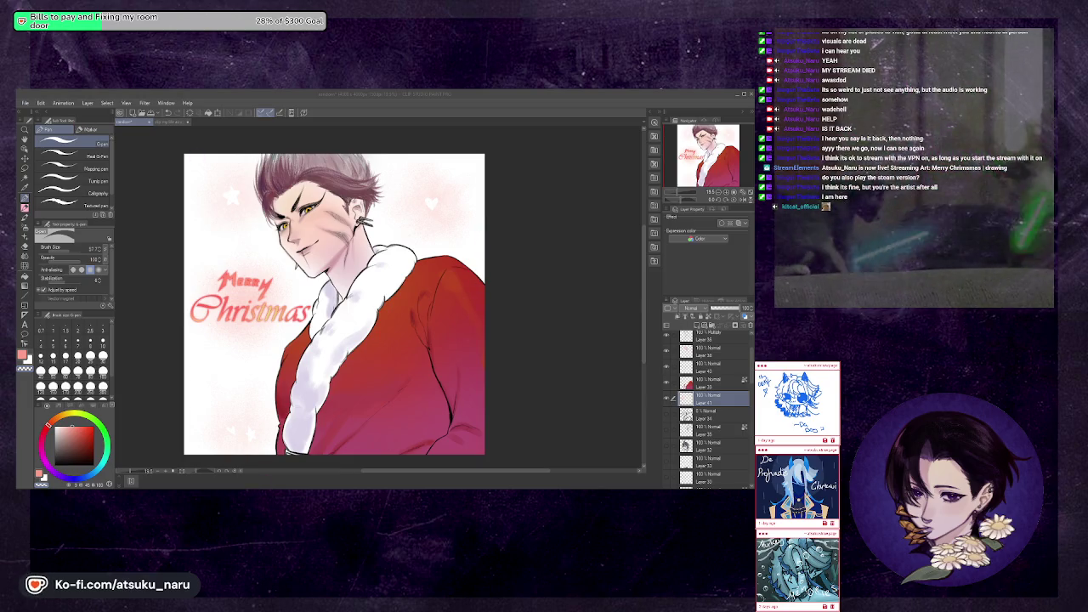
Switch to another application window with Alt+Tab
key("alt+Tab")
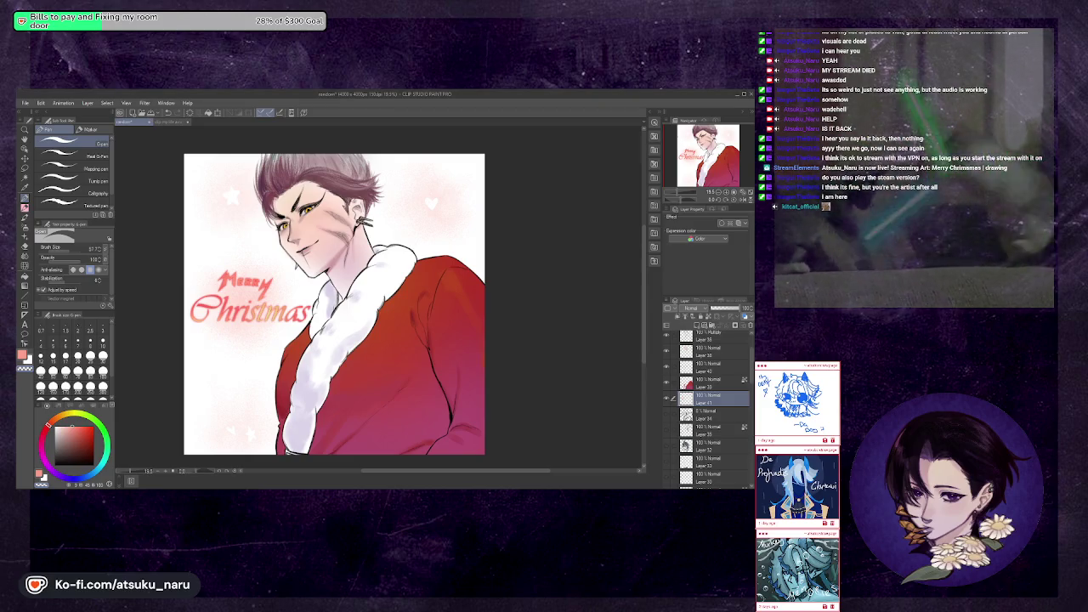